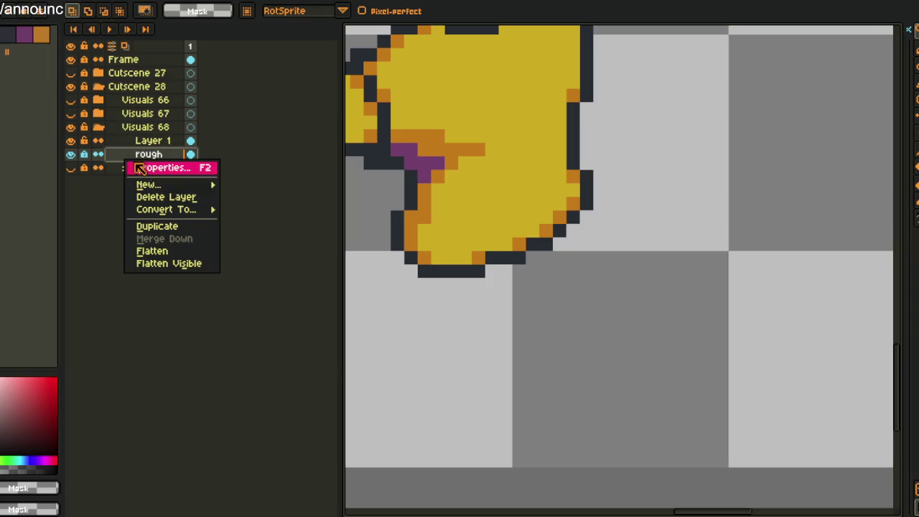
Add a new Layer 2 and paste the purple pants onto it, nudged one pixel left
click(256, 182)
key(ctrl+v)
drag(587, 332, 581, 330)
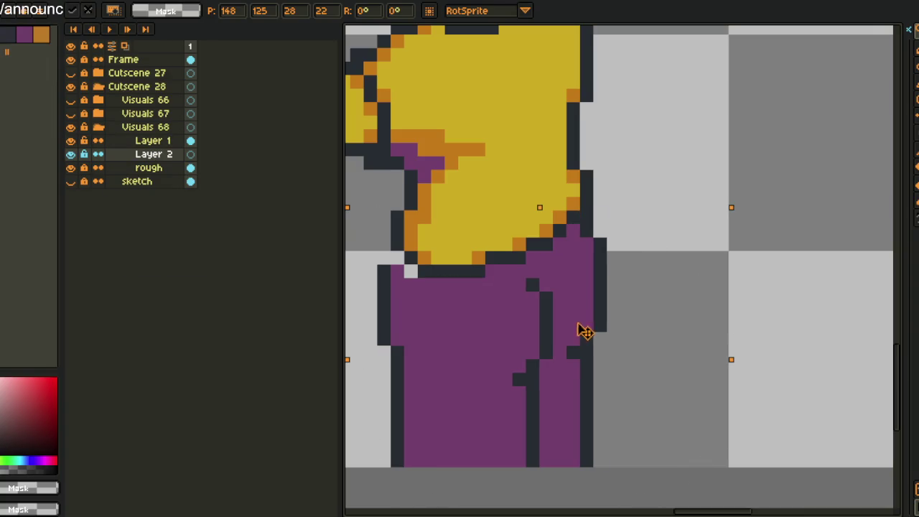
key(Return)
scroll(577, 330, down, 3)
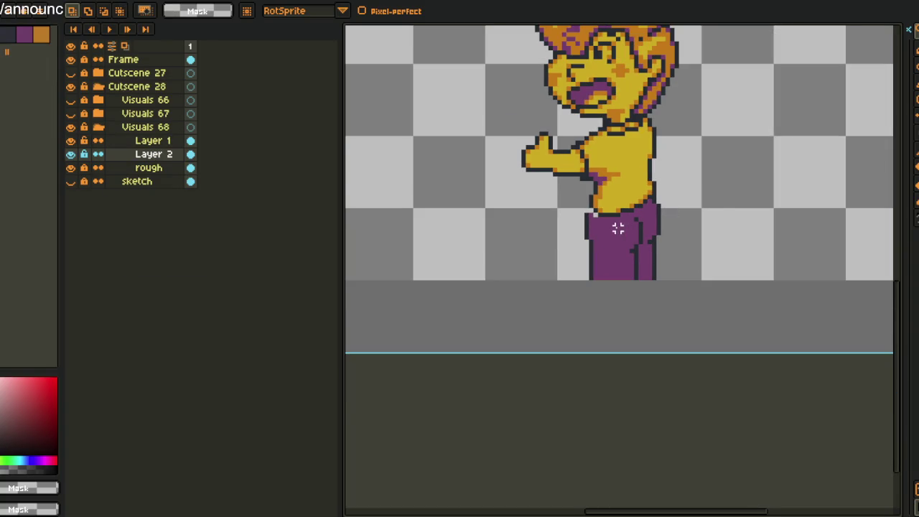
scroll(618, 228, up, 1)
Lasso and delete the stray pixels along the pants' left edge
drag(593, 189, 595, 191)
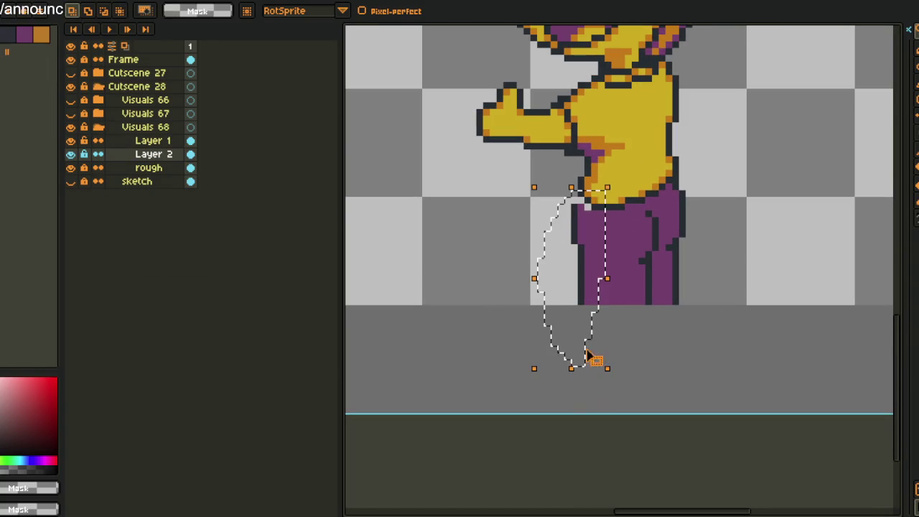
key(Delete)
scroll(703, 172, down, 3)
drag(700, 182, 649, 289)
scroll(649, 290, up, 1)
Sample the pants' purple, return to the Pencil, and open the F7 sprite preview
scroll(641, 295, up, 2)
key(i)
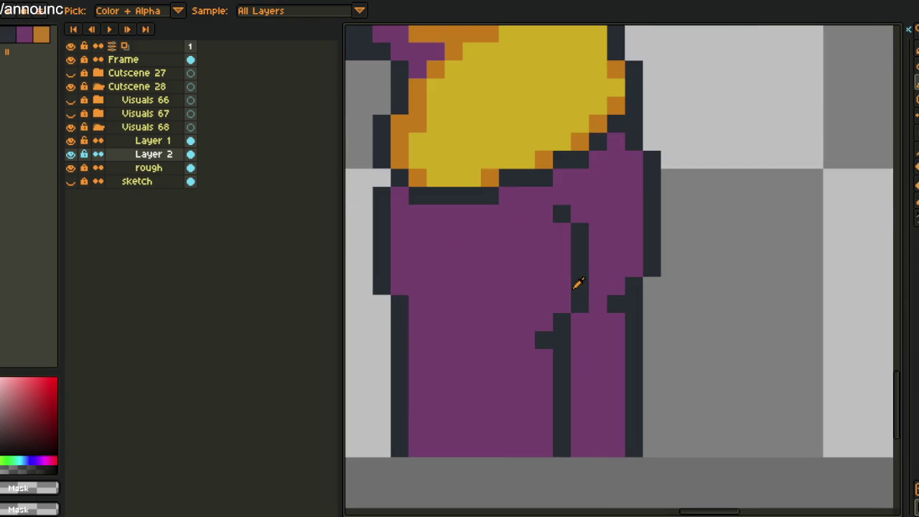
click(575, 281)
key(b)
scroll(568, 283, down, 2)
key(F7)
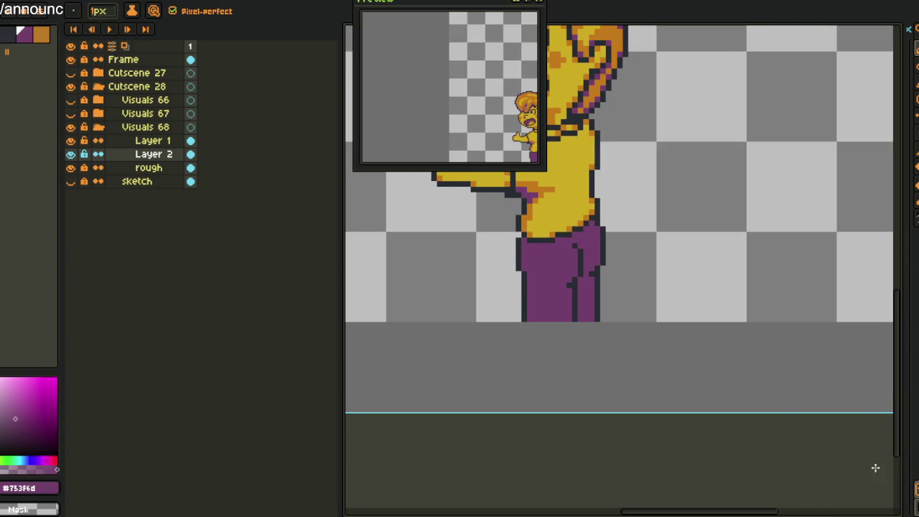
mouse_move(490, 88)
mouse_down()
mouse_move(488, 102)
mouse_move(433, 67)
mouse_up()
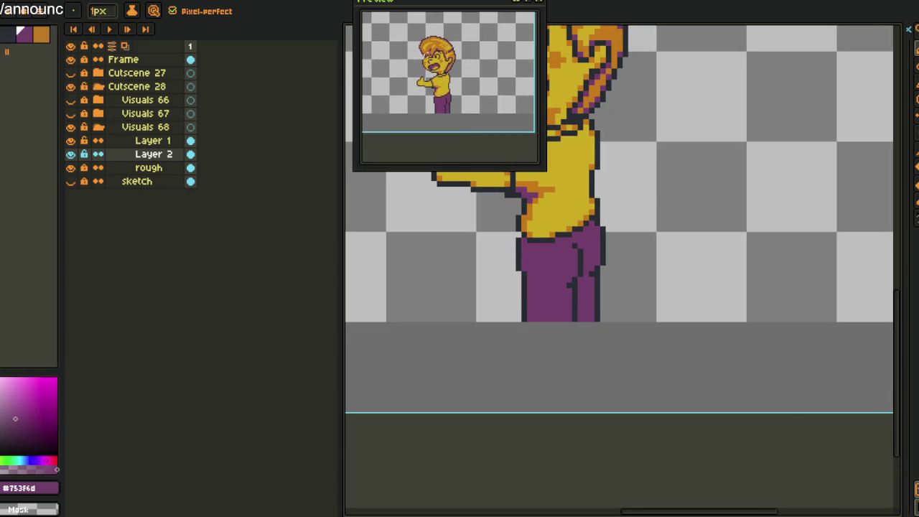
Paint over the pants crease in purple, then redraw it in dark, extended upward
scroll(446, 79, up, 2)
drag(662, 197, 680, 227)
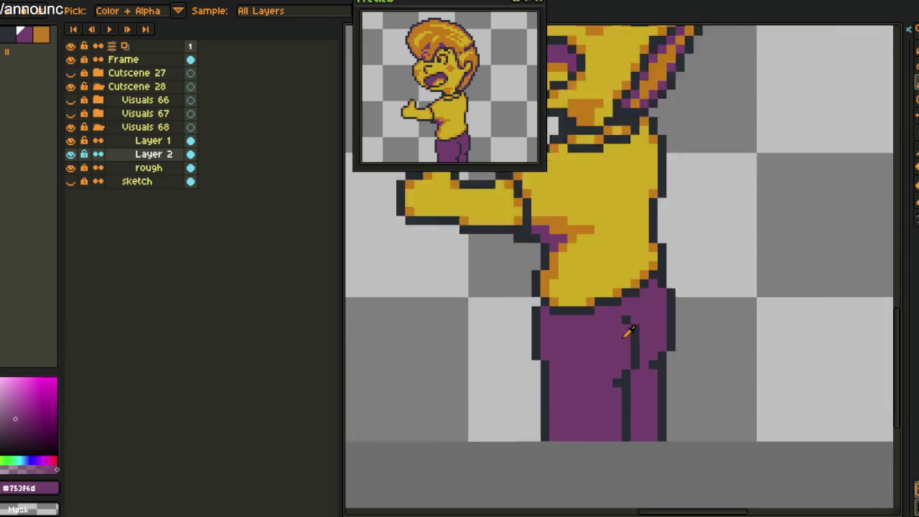
scroll(634, 351, up, 3)
drag(640, 357, 637, 320)
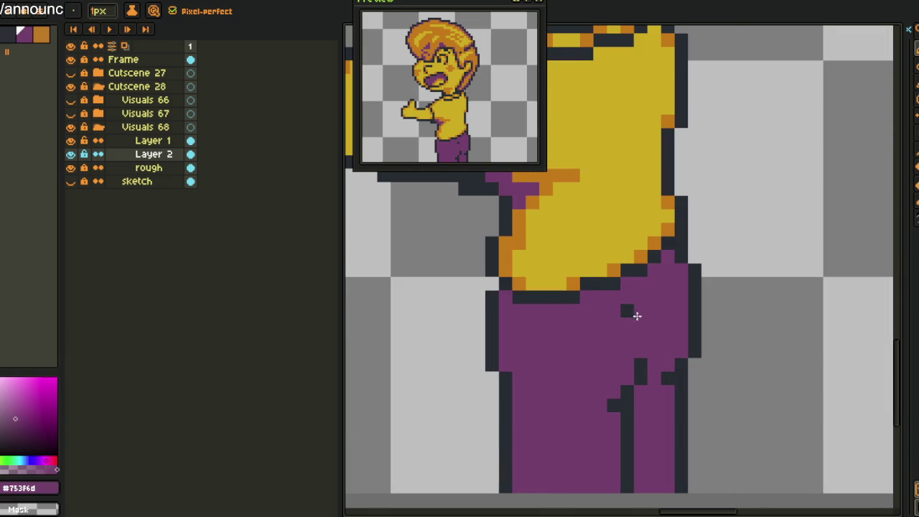
alt+click(638, 369)
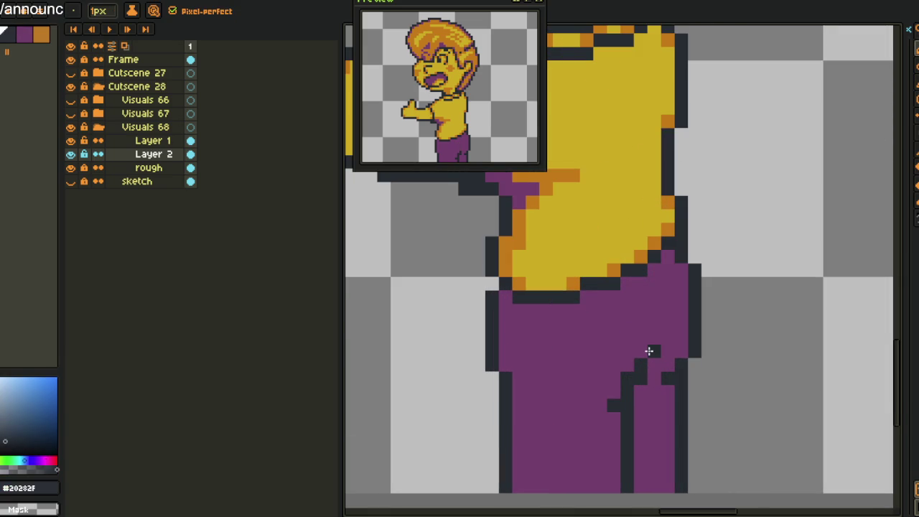
drag(646, 328, 650, 322)
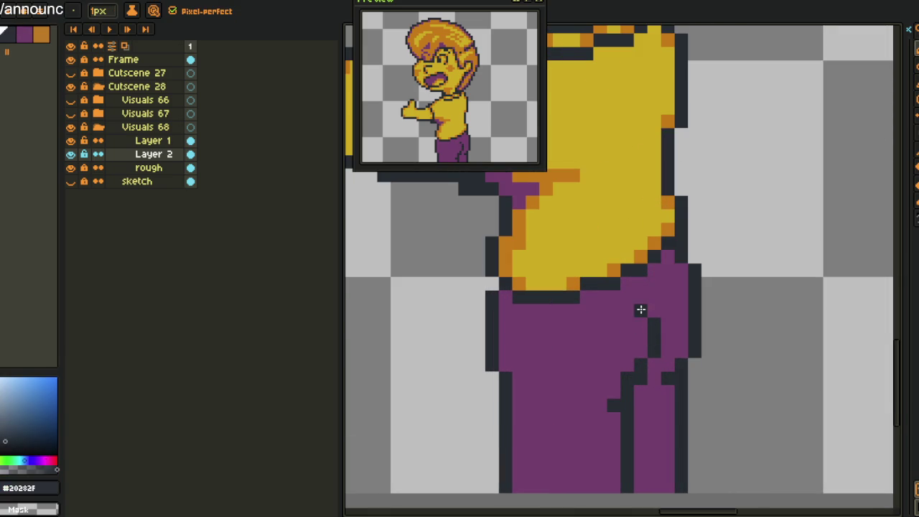
alt+click(628, 351)
scroll(630, 367, down, 5)
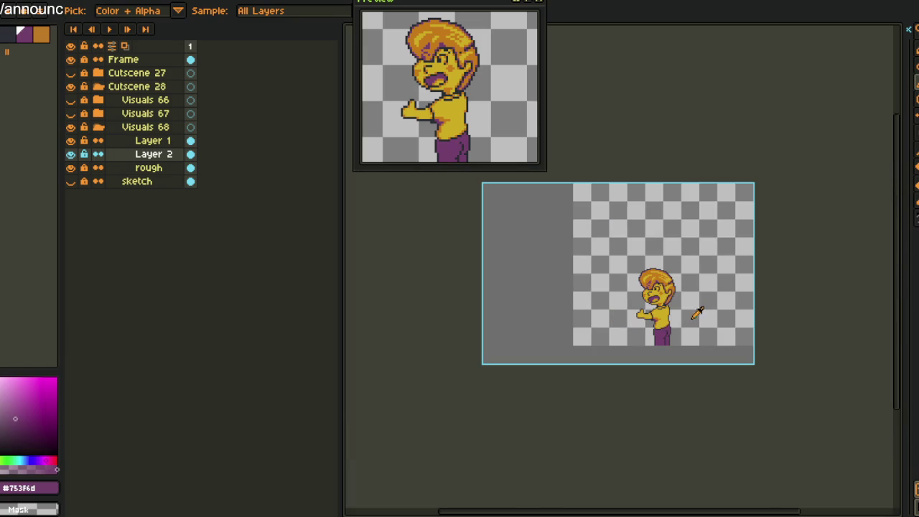
Save the sprite with Ctrl+S
alt+click(689, 316)
scroll(689, 316, up, 2)
key(ctrl+s)
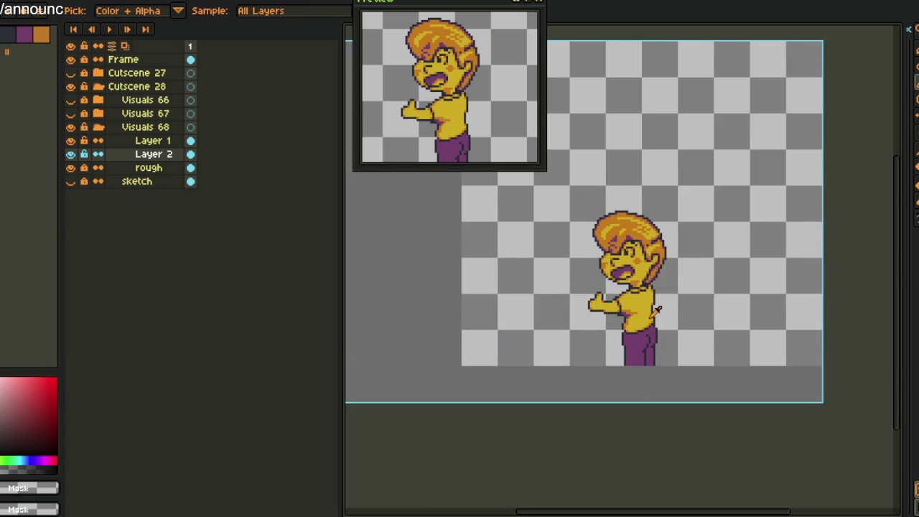
Zoom into the torso and sample the orange shade #c37900 from the belly
scroll(654, 304, up, 2)
scroll(646, 304, down, 1)
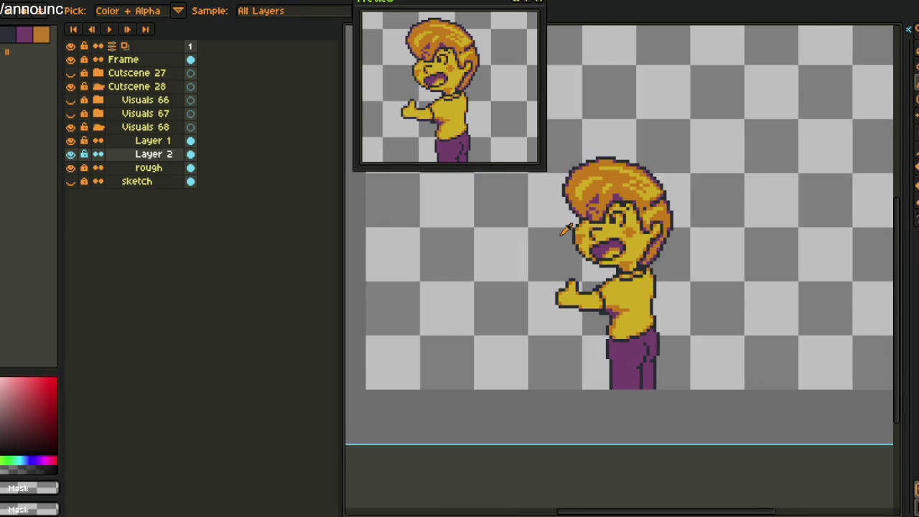
scroll(636, 300, up, 1)
scroll(626, 309, up, 1)
scroll(617, 302, up, 1)
alt+click(611, 290)
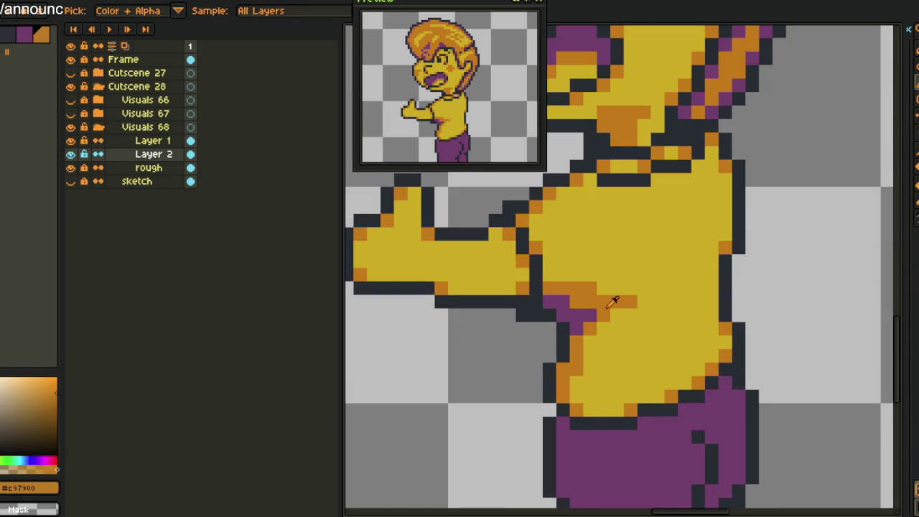
key(alt)
alt+click(595, 299)
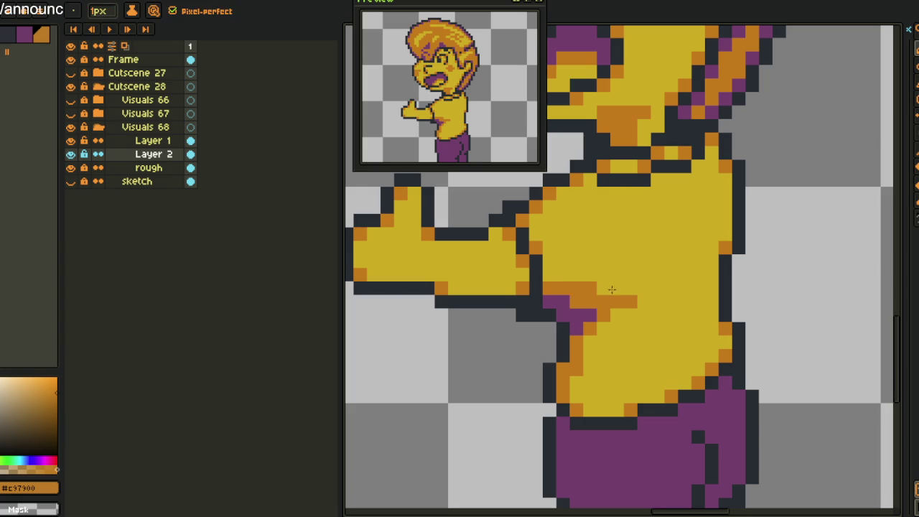
Flatten Layer 1 into Layer 2 and reshape the belly shadow with alternating orange and yellow pixels
right_click(153, 141)
click(235, 237)
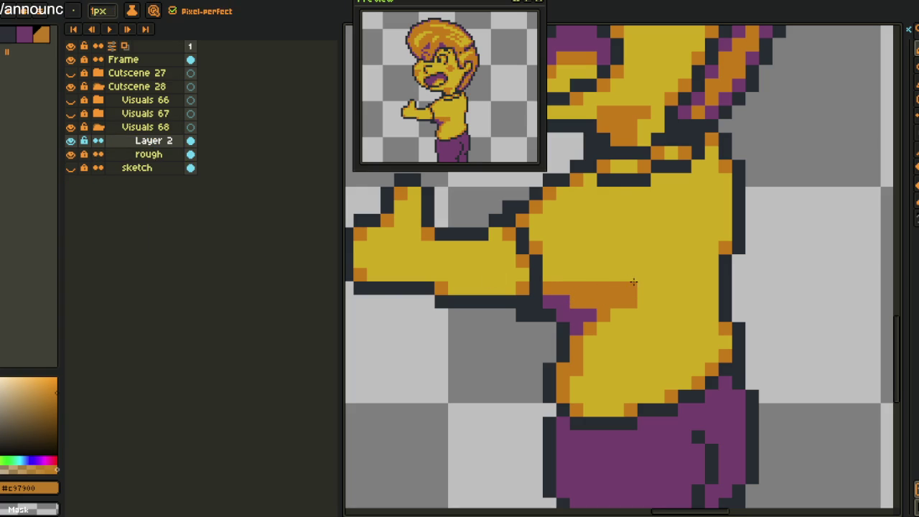
drag(601, 274, 635, 275)
alt+click(628, 302)
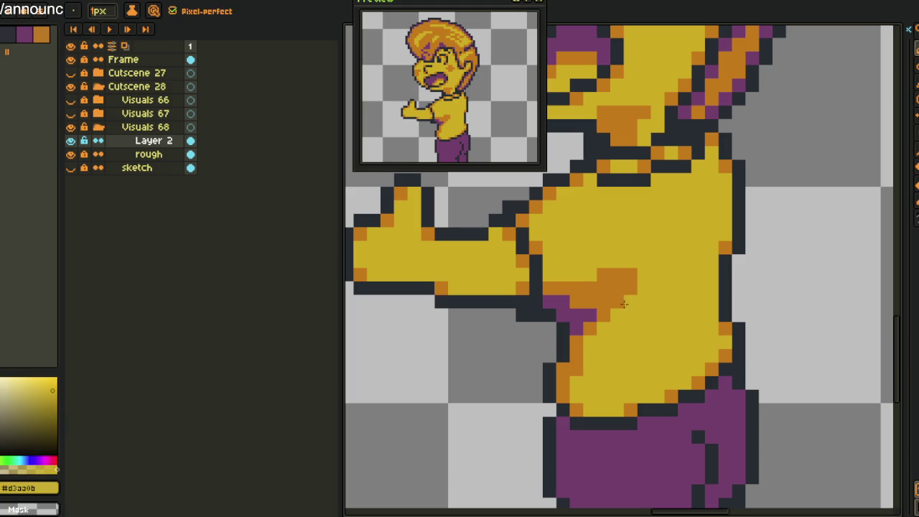
alt+click(603, 275)
alt+click(633, 270)
alt+click(597, 275)
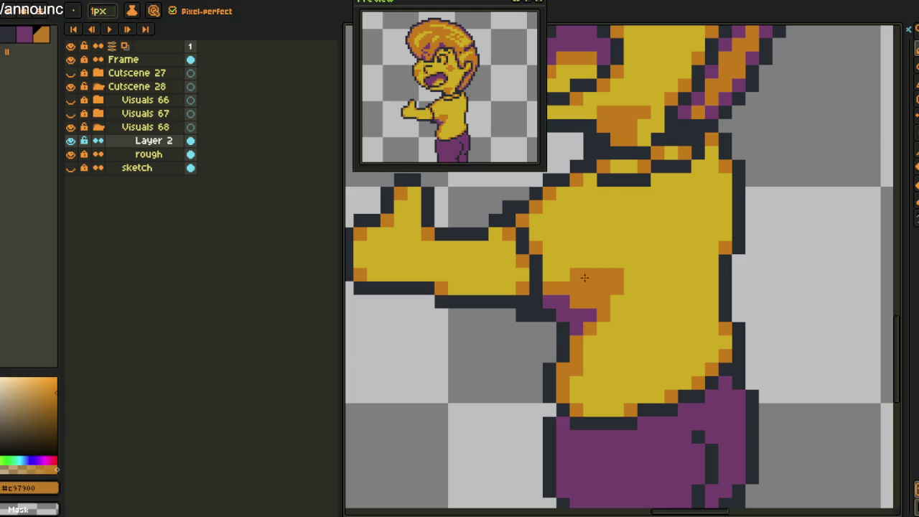
Save the sprite
scroll(580, 277, down, 6)
scroll(661, 263, up, 3)
key(ctrl+s)
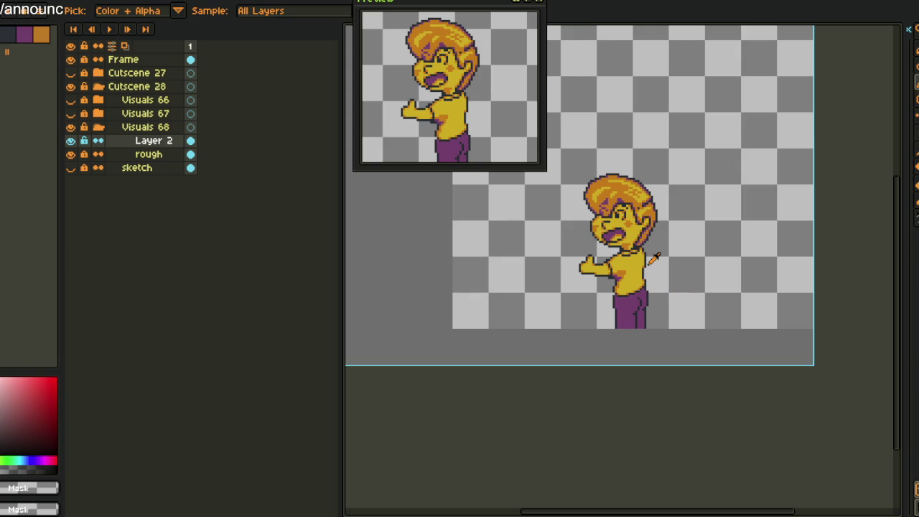
Repaint the pixels where the raised arm meets the torso in yellow skin colour
scroll(654, 260, up, 2)
scroll(632, 269, up, 3)
alt+click(600, 282)
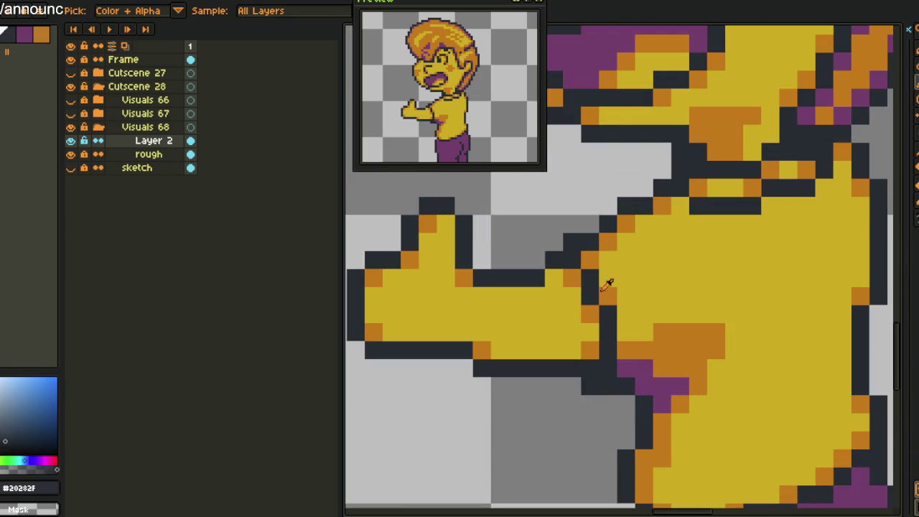
alt+click(596, 302)
click(590, 312)
alt+click(584, 312)
click(591, 296)
scroll(604, 298, down, 2)
scroll(607, 300, up, 2)
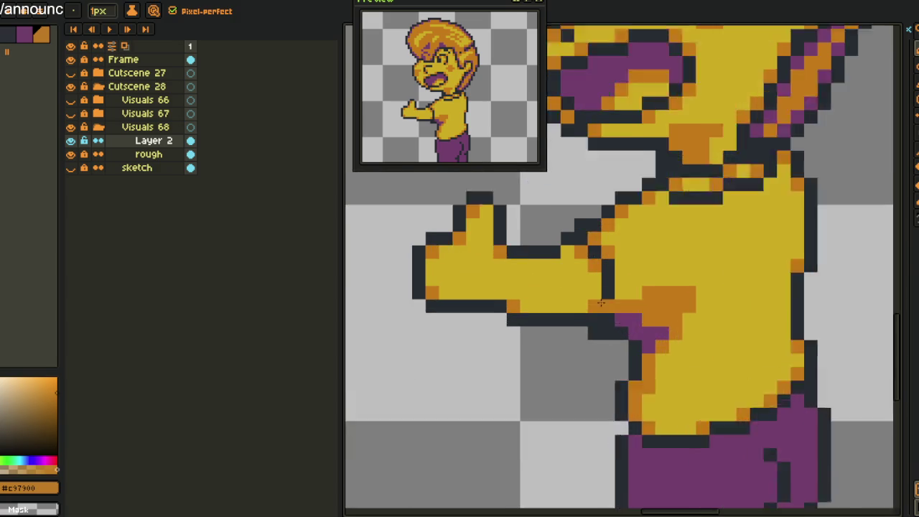
Shade under the arm in orange, fill the outline gap in #20282F, and pick purple
alt+click(613, 300)
alt+click(625, 304)
click(575, 307)
click(594, 291)
alt+click(611, 306)
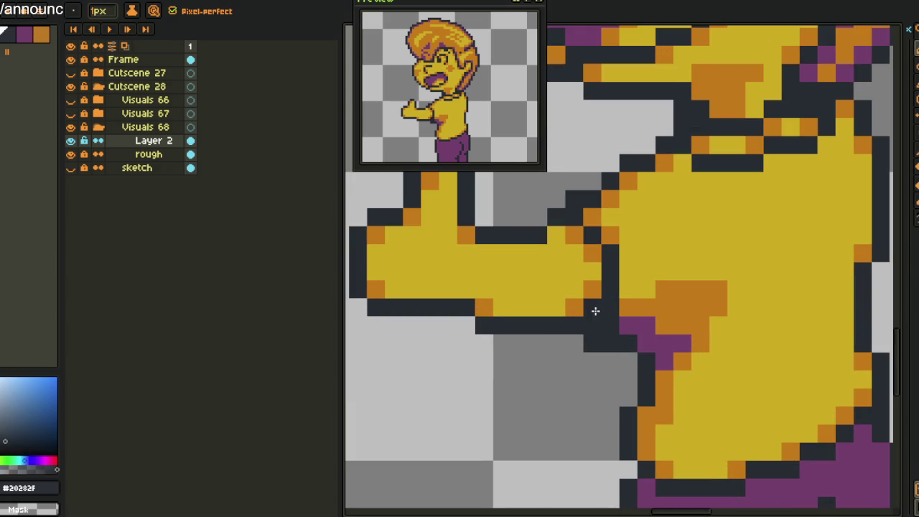
click(574, 343)
alt+click(632, 325)
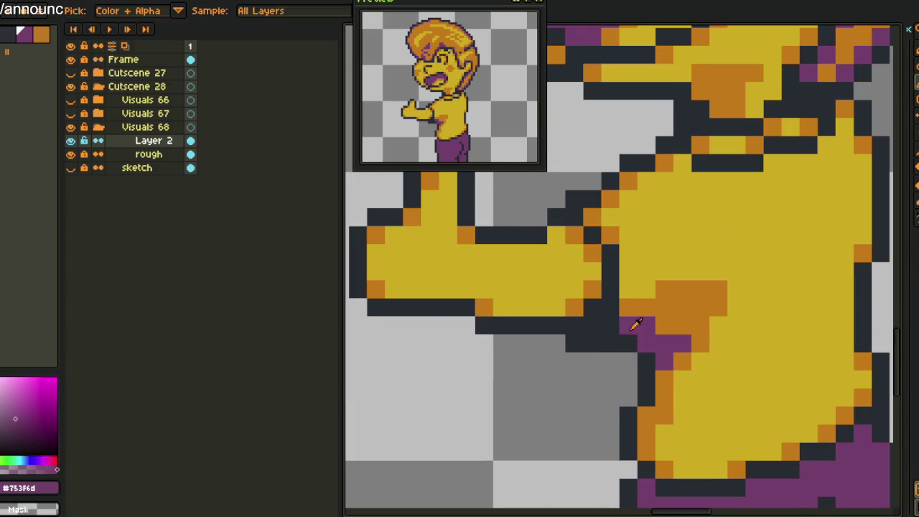
alt+click(626, 307)
drag(610, 308, 592, 325)
alt+click(607, 328)
scroll(607, 328, down, 1)
scroll(607, 338, down, 1)
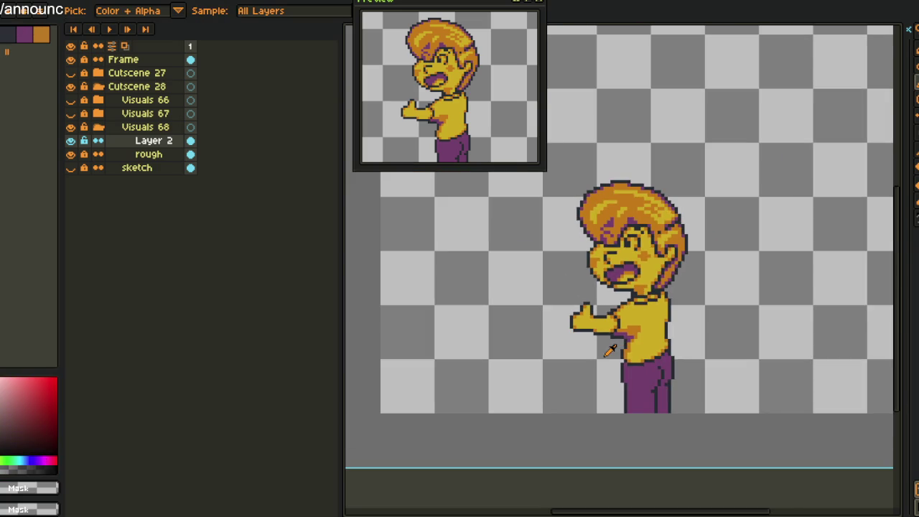
Zoom in and out over the boy to inspect the sprite
scroll(605, 352, down, 1)
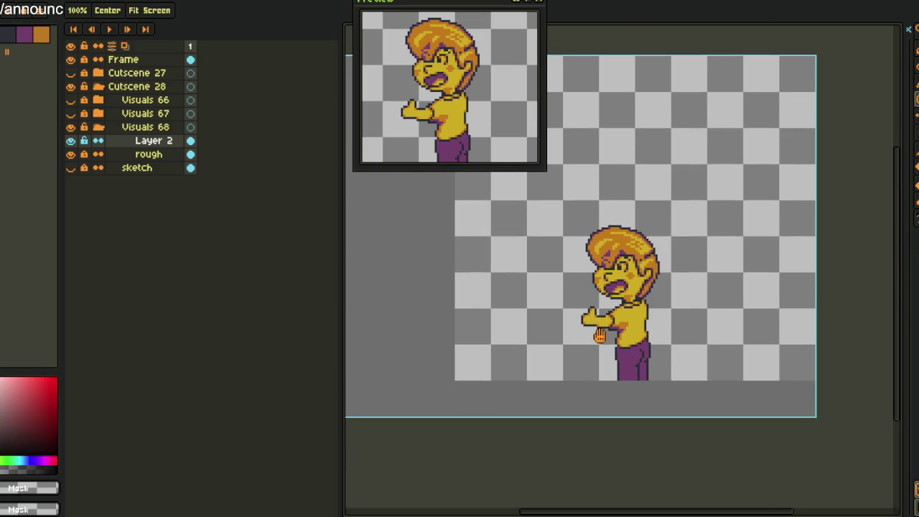
scroll(591, 336, up, 1)
scroll(595, 332, up, 1)
scroll(595, 332, down, 1)
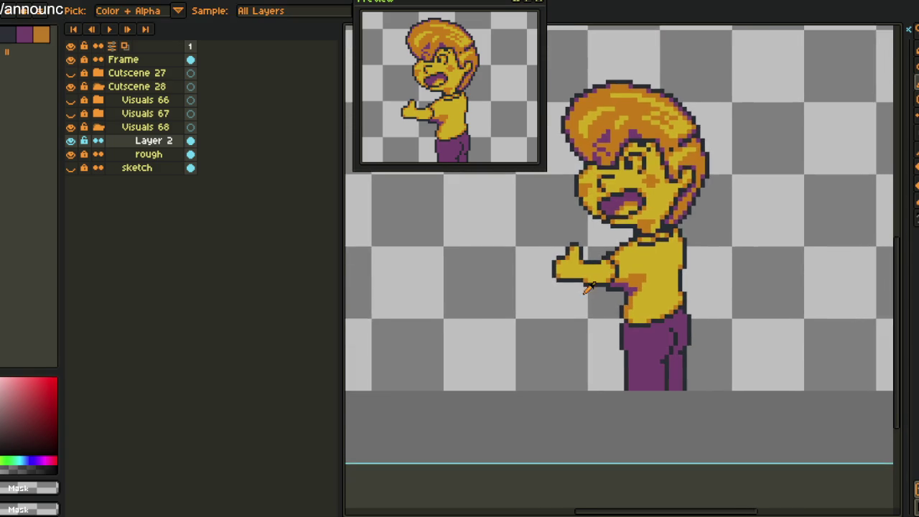
scroll(593, 320, up, 1)
scroll(591, 306, up, 2)
scroll(591, 306, down, 1)
scroll(591, 301, down, 1)
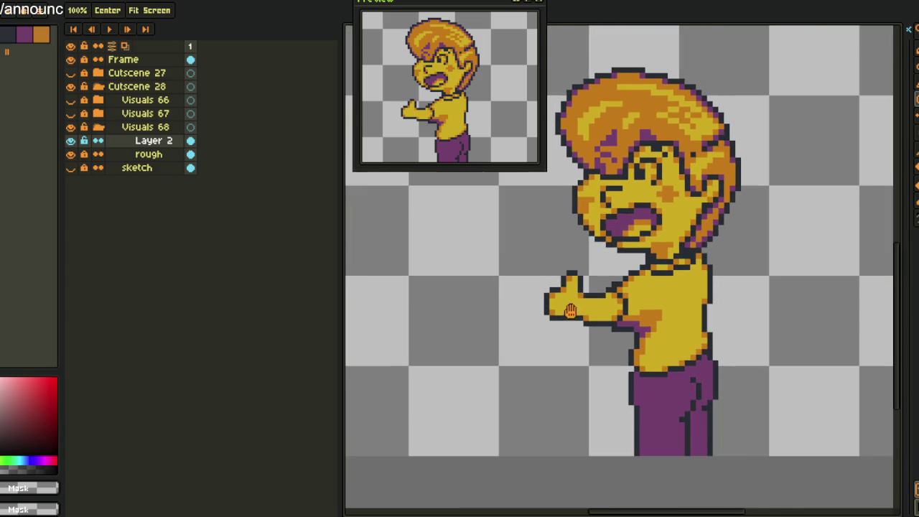
scroll(596, 295, up, 1)
scroll(611, 306, up, 1)
scroll(611, 312, down, 1)
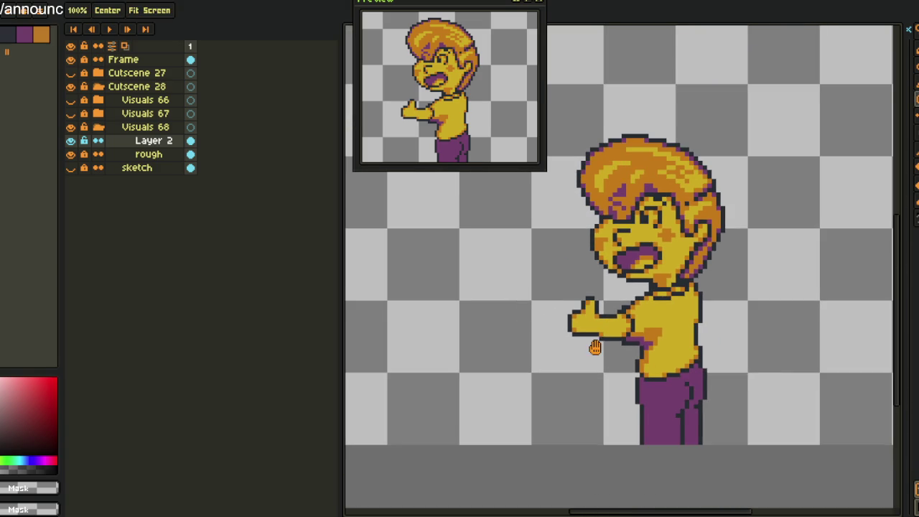
Save, then flip the canvas horizontally so the boy faces right
key(ctrl+s)
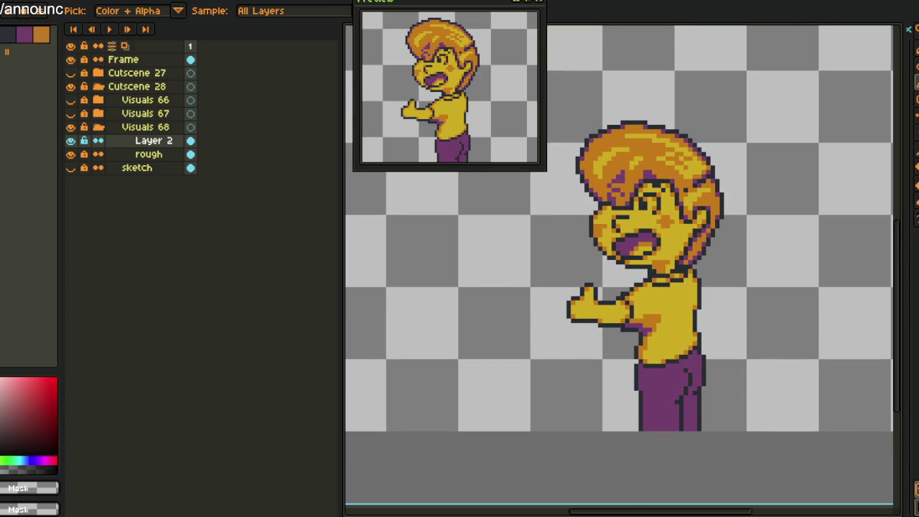
click(77, 6)
click(226, 115)
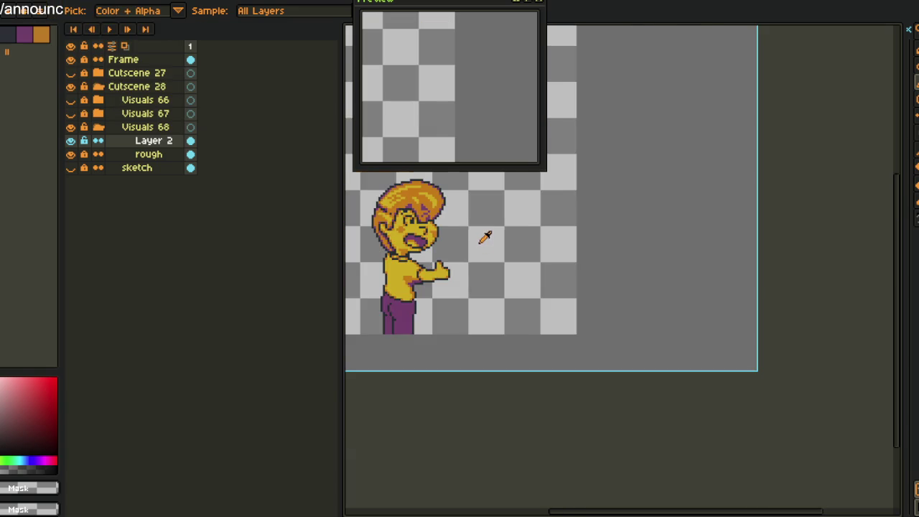
Lasso the thumbs-up hand and move it one pixel left toward the body
scroll(502, 252, down, 2)
scroll(546, 287, up, 3)
scroll(572, 304, down, 1)
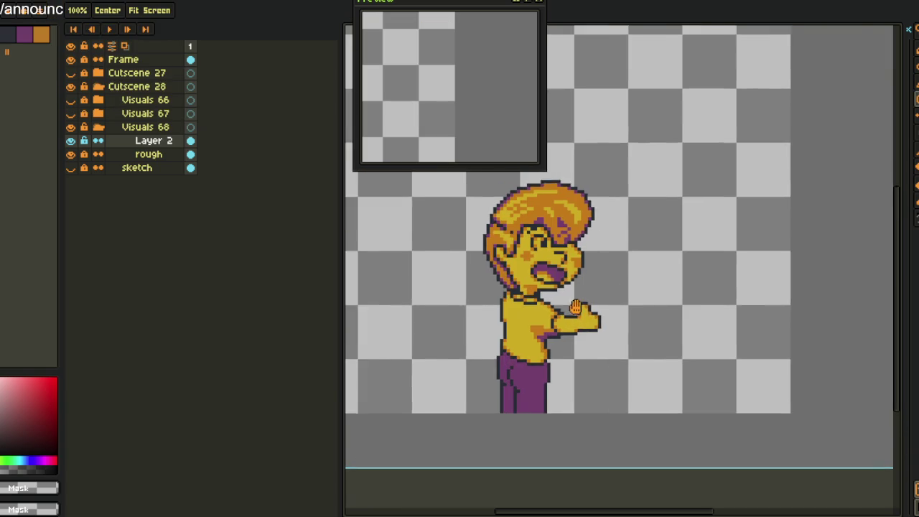
scroll(572, 304, up, 1)
scroll(575, 304, up, 1)
scroll(581, 305, up, 1)
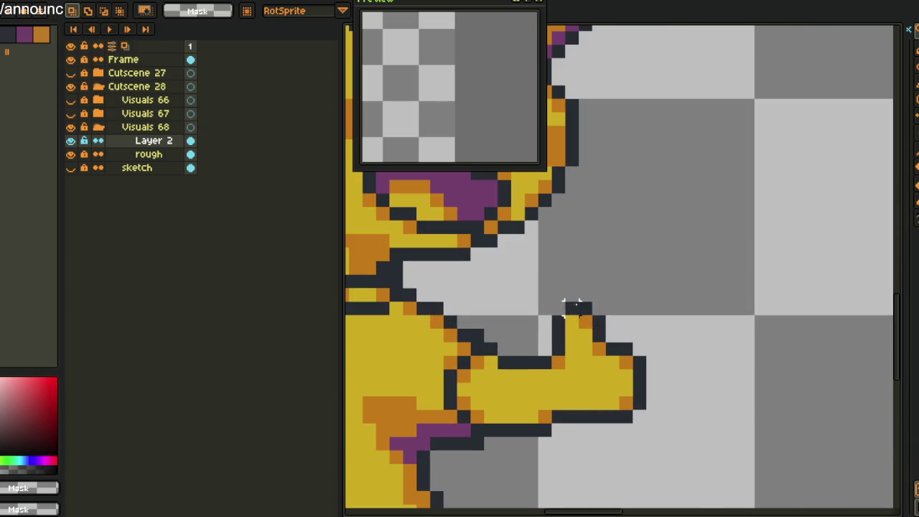
drag(572, 295, 703, 288)
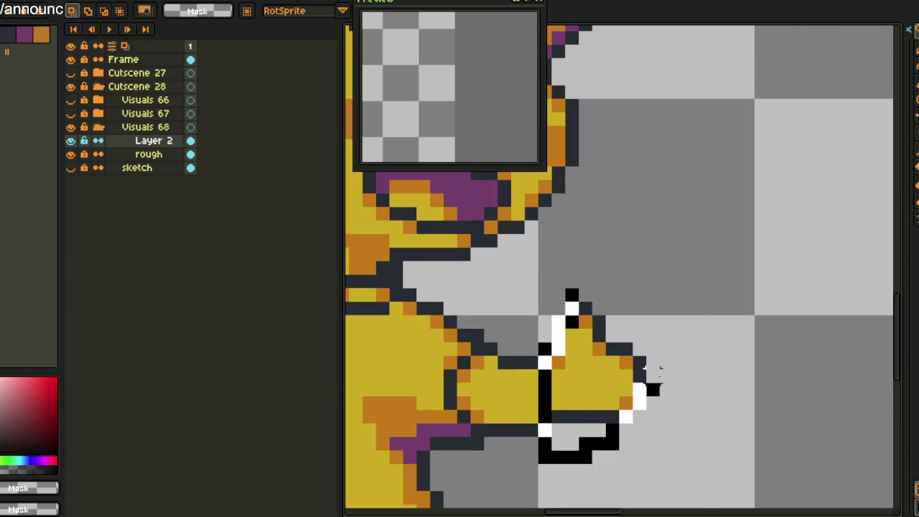
drag(596, 346, 584, 346)
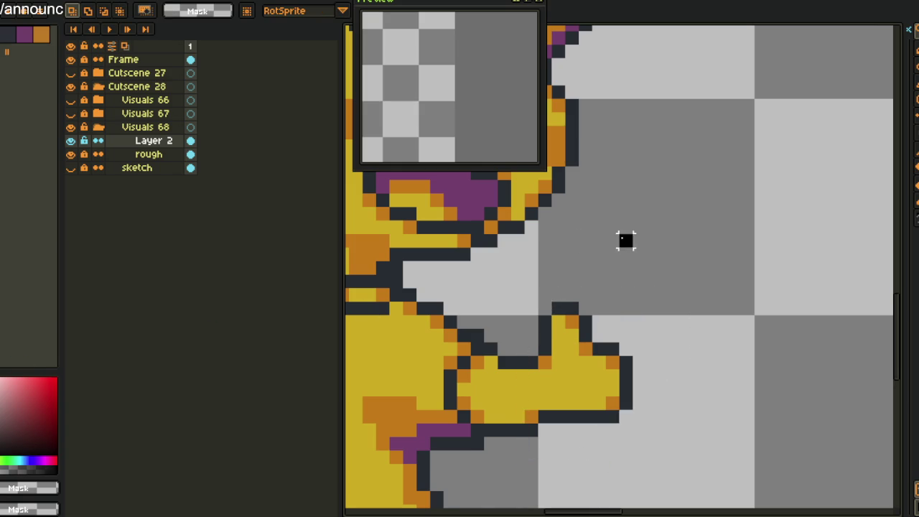
key(Return)
scroll(606, 250, down, 3)
scroll(606, 250, down, 2)
scroll(597, 345, up, 2)
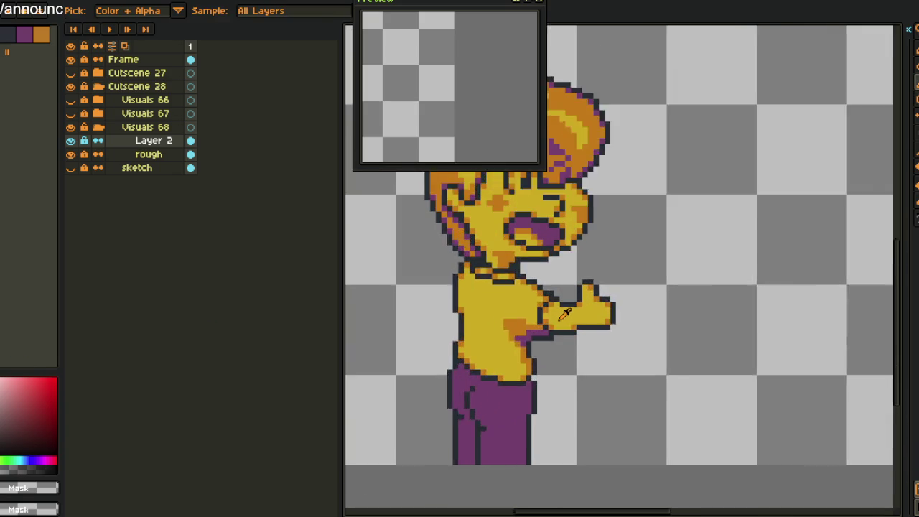
scroll(595, 367, up, 1)
mouse_move(594, 366)
mouse_down()
mouse_move(544, 263)
mouse_move(530, 390)
mouse_move(616, 441)
mouse_move(655, 399)
mouse_move(566, 463)
mouse_up()
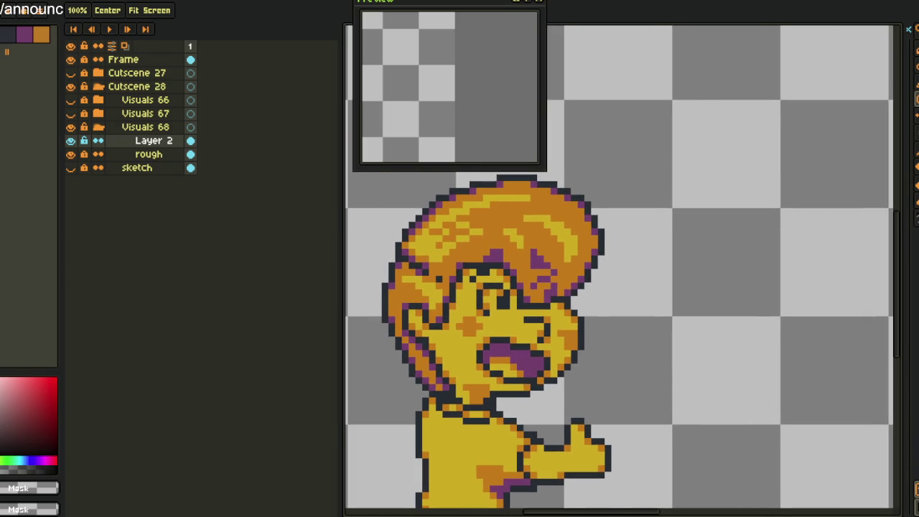
key(i)
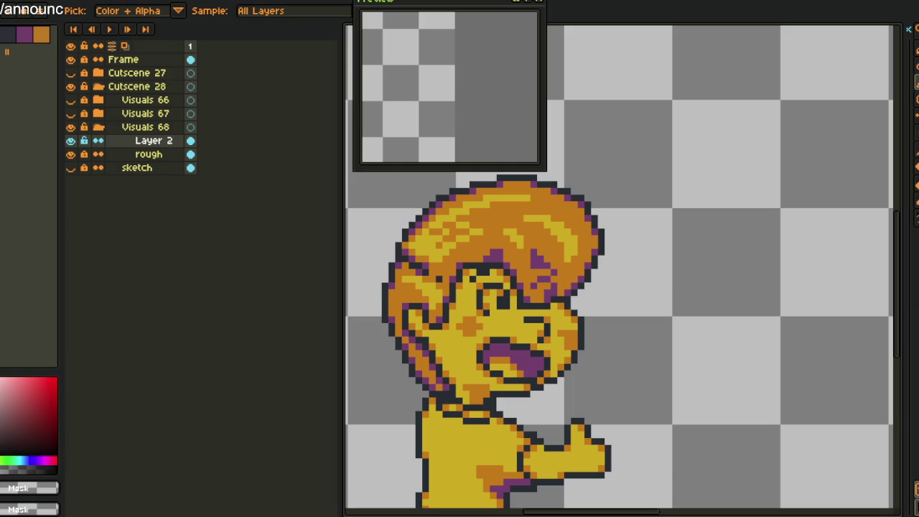
scroll(382, 345, down, 2)
scroll(503, 320, down, 3)
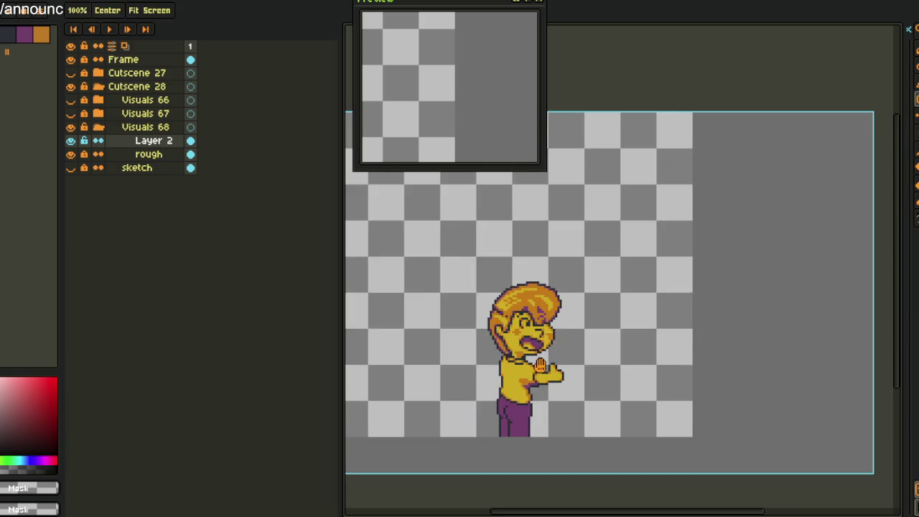
scroll(574, 305, up, 3)
scroll(630, 294, down, 1)
scroll(573, 291, up, 2)
scroll(571, 284, up, 2)
click(567, 277)
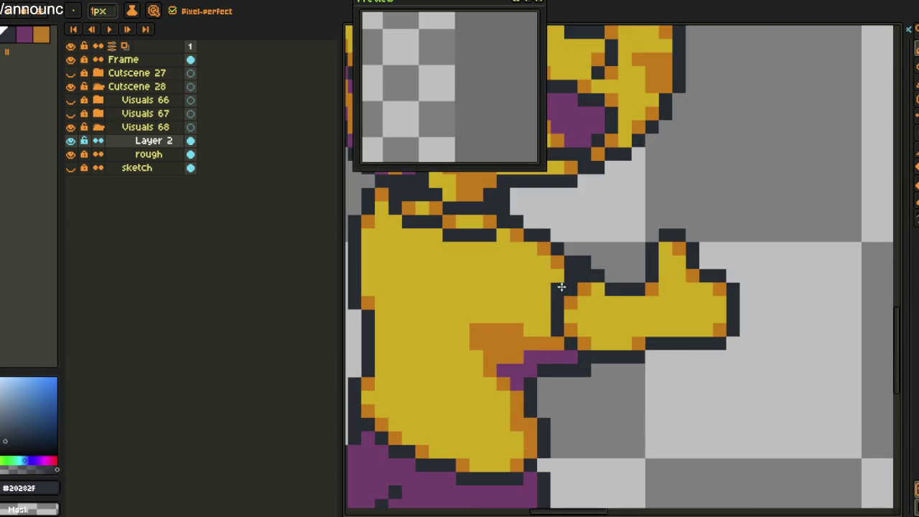
Paint a dark outline left of the arm, then shade beside it with orange
drag(557, 283, 561, 348)
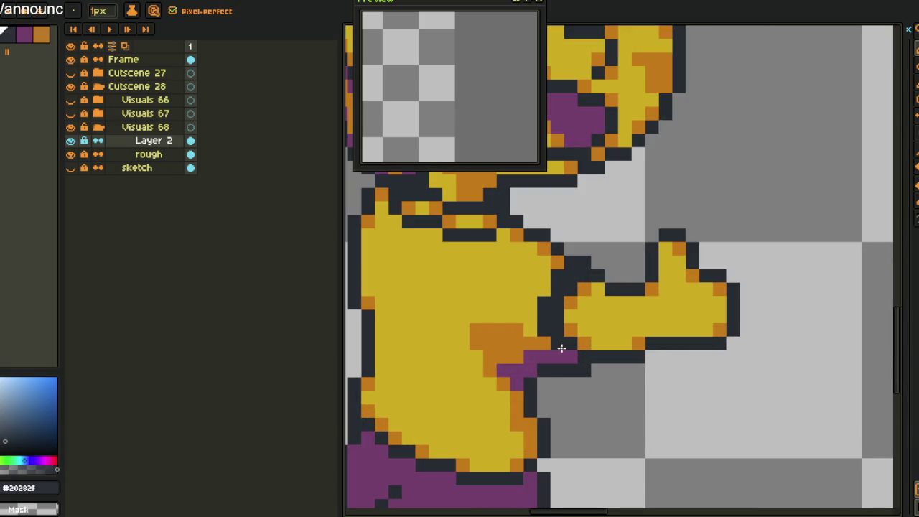
alt+click(606, 365)
click(584, 369)
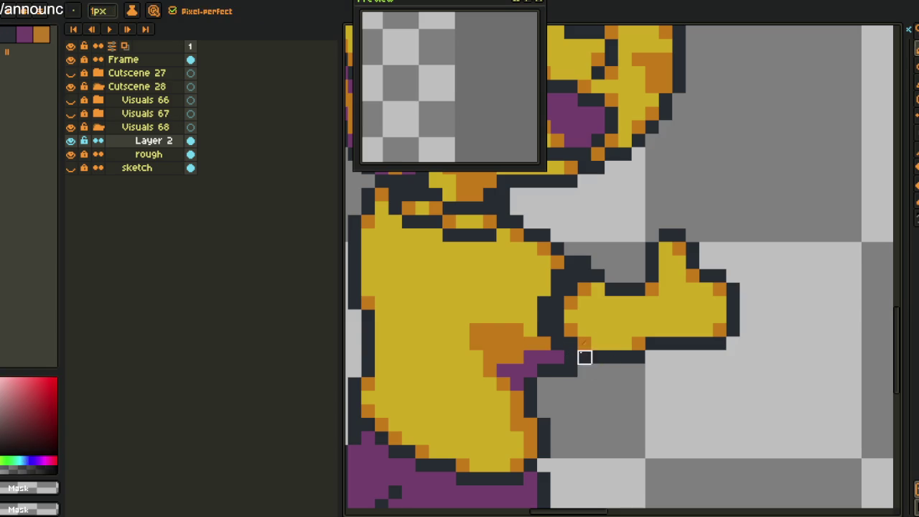
alt+click(585, 337)
click(575, 345)
drag(558, 323, 558, 302)
Sample yellow and orange shades and place an orange pixel on the thumbs-up hand
alt+click(570, 326)
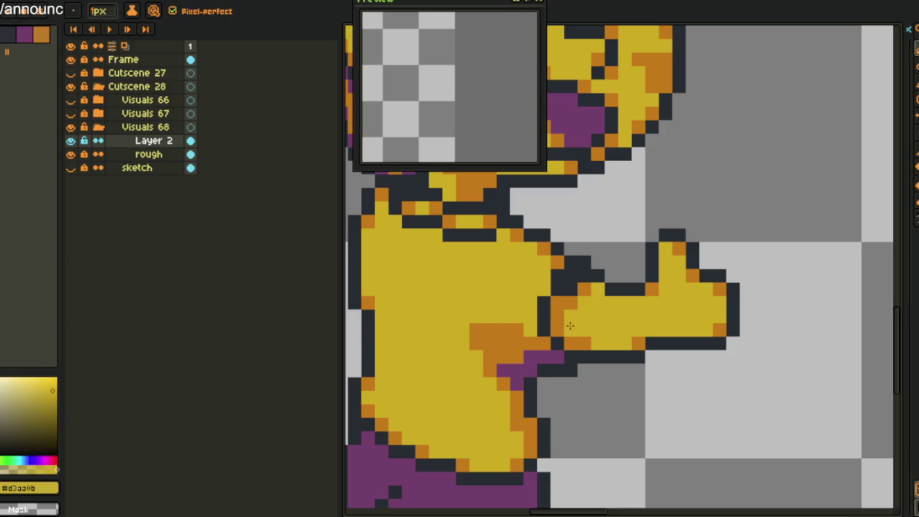
alt+click(573, 289)
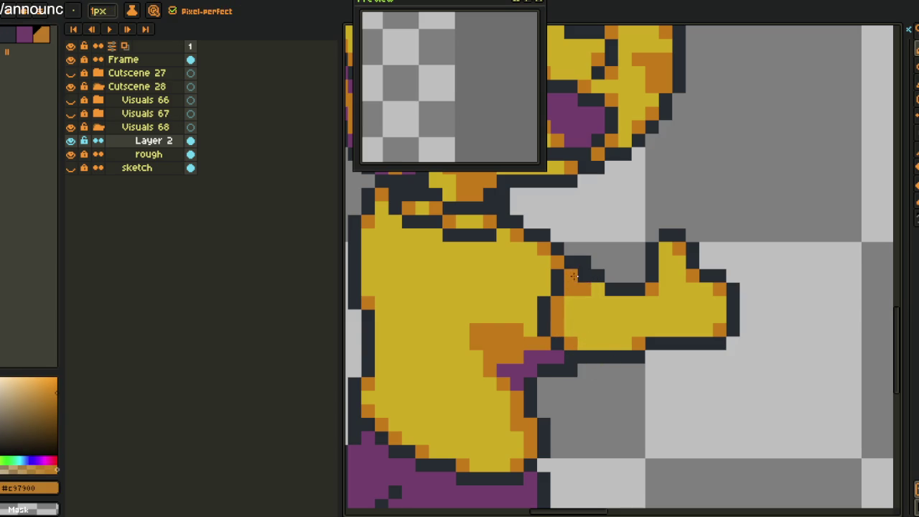
alt+click(580, 282)
alt+click(579, 285)
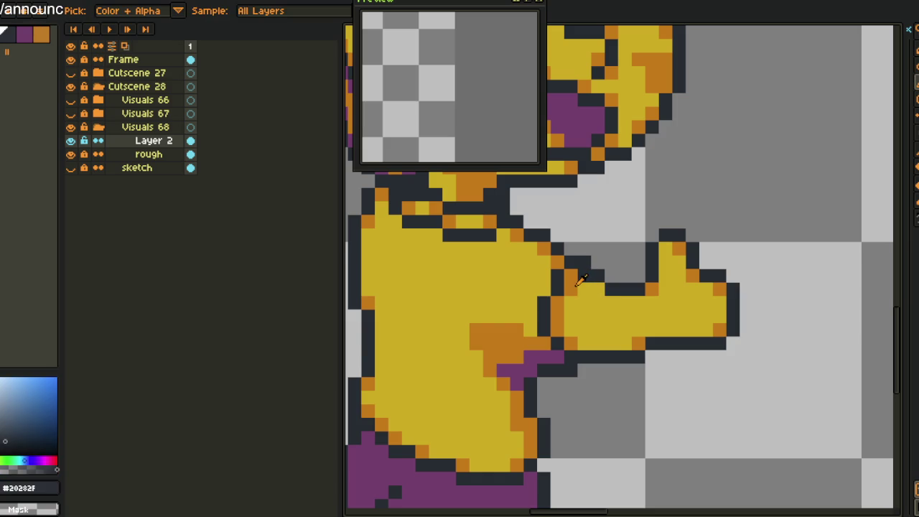
scroll(582, 280, down, 3)
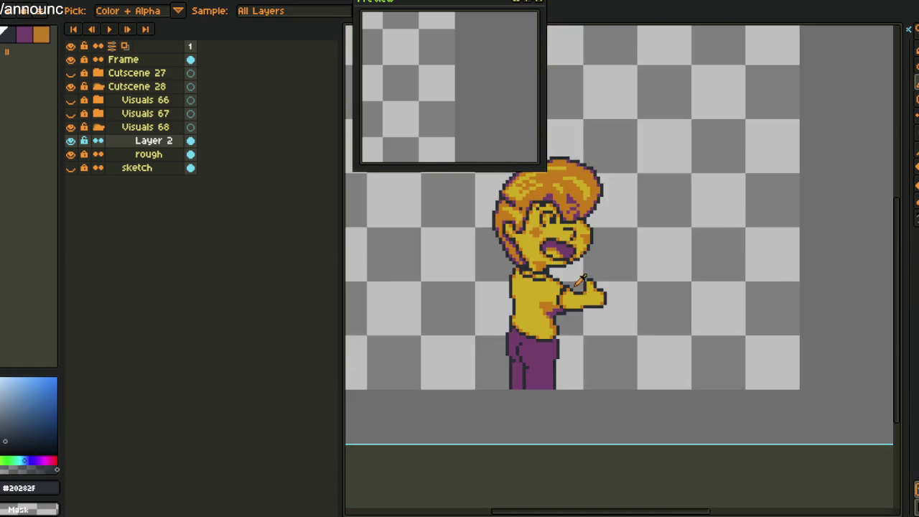
scroll(582, 282, up, 3)
alt+click(540, 288)
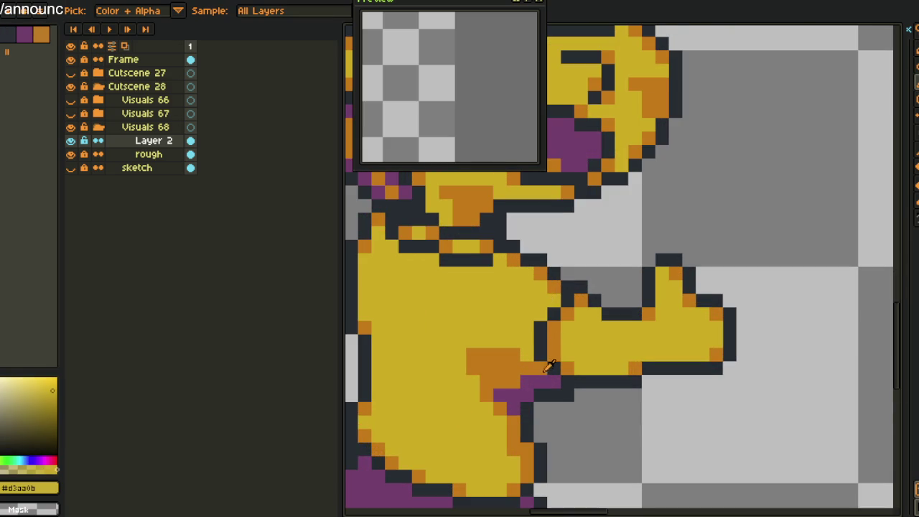
alt+click(557, 287)
scroll(568, 283, down, 3)
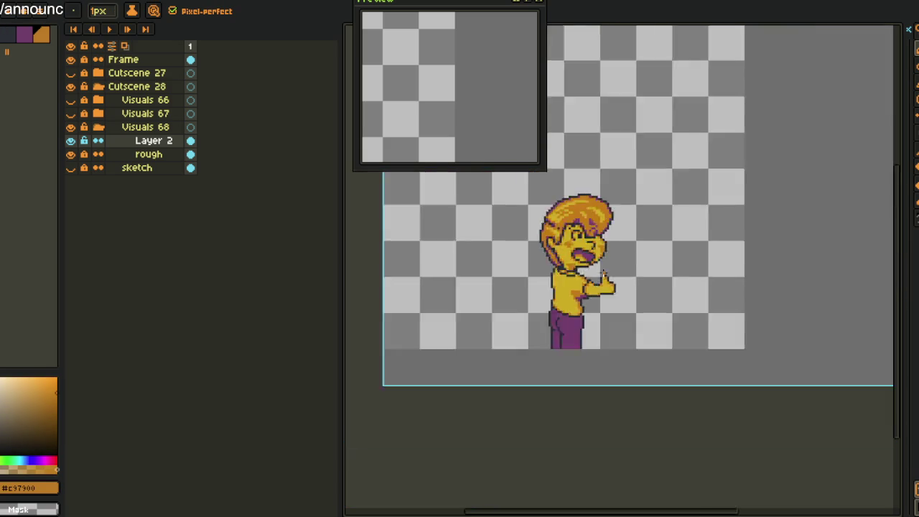
scroll(575, 281, up, 3)
click(575, 281)
Recolour several hand pixels alternately yellow and orange
scroll(575, 282, up, 2)
alt+click(550, 312)
alt+click(567, 318)
alt+click(585, 324)
click(587, 310)
scroll(587, 310, down, 3)
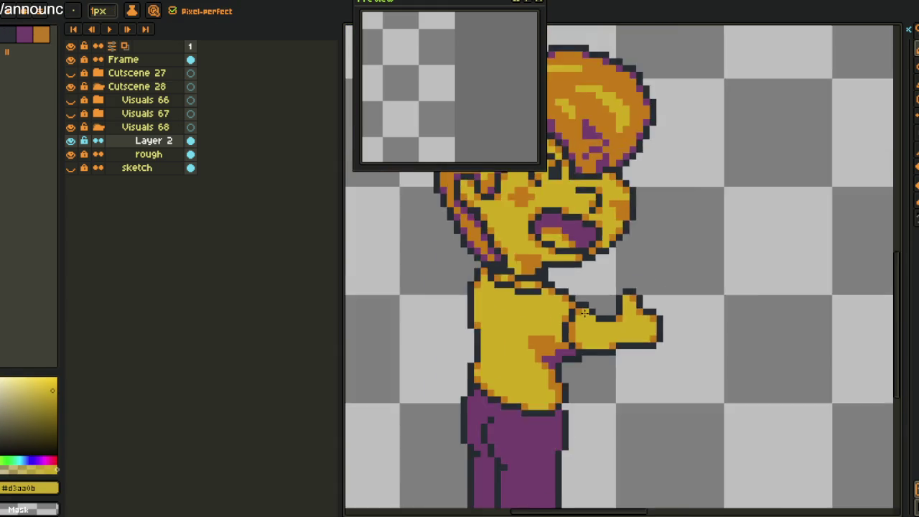
scroll(587, 310, up, 3)
alt+click(579, 304)
click(596, 323)
Touch up more hand pixels and pick the yellow skin colour
scroll(600, 323, down, 2)
scroll(600, 323, down, 3)
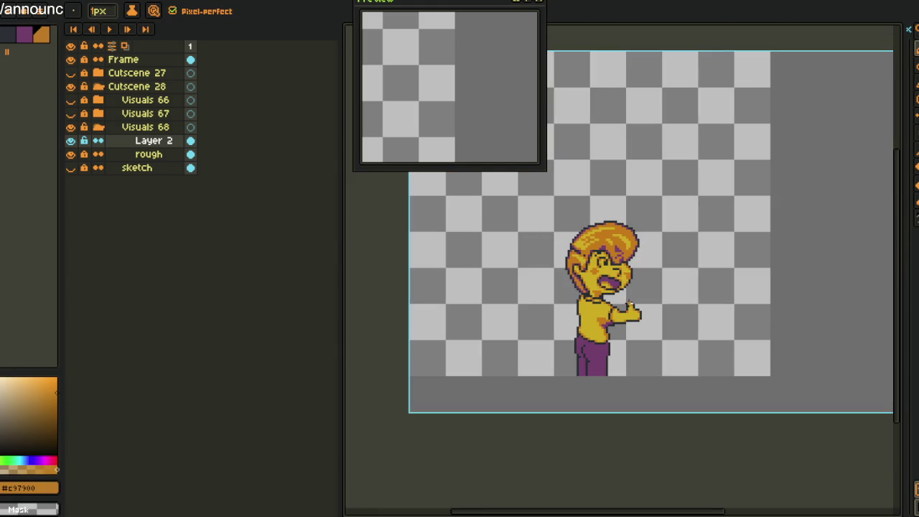
scroll(629, 309, up, 1)
scroll(629, 308, up, 4)
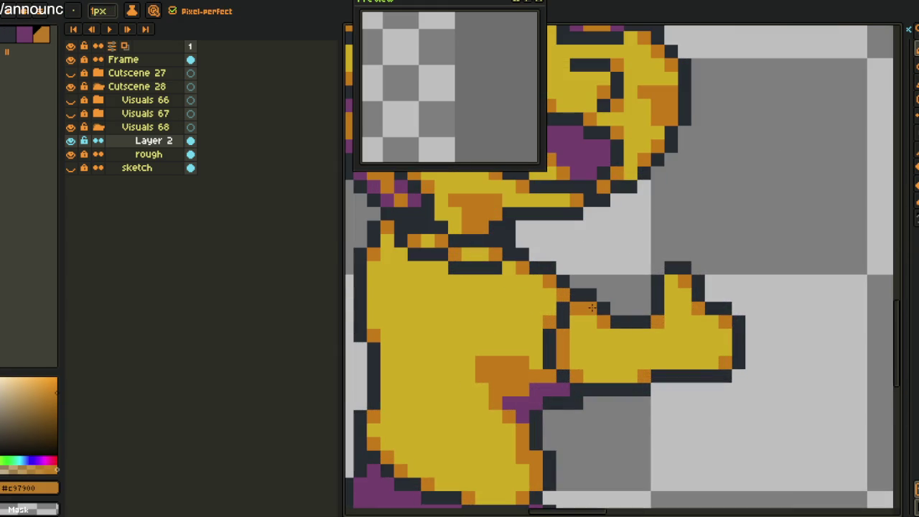
alt+click(591, 293)
click(589, 308)
scroll(590, 308, down, 5)
alt+click(616, 283)
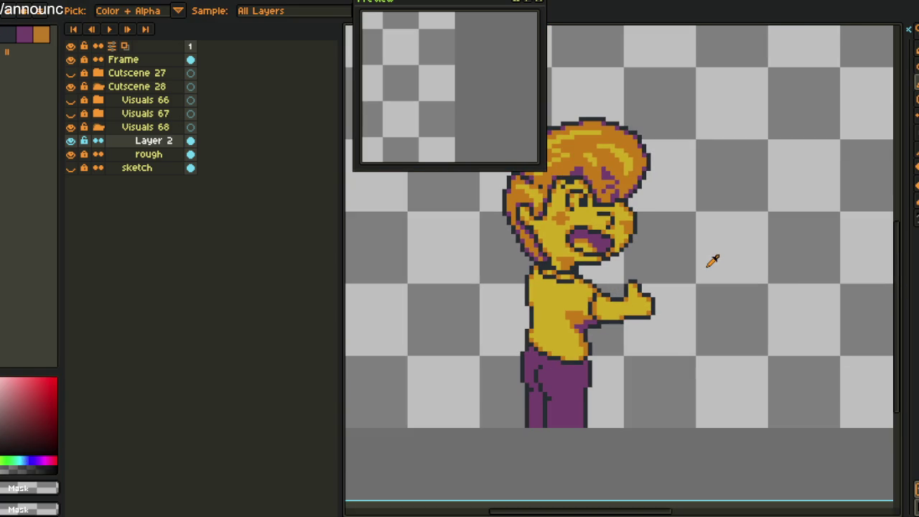
scroll(635, 301, up, 5)
alt+click(602, 290)
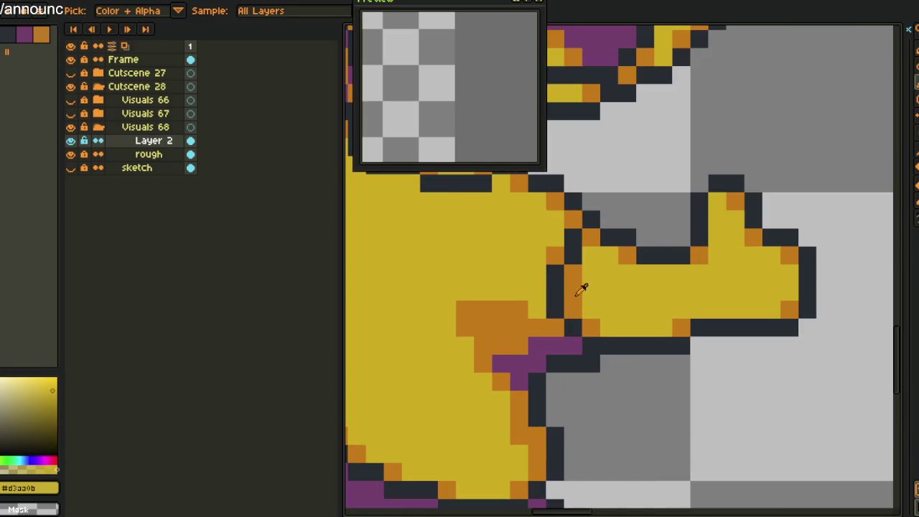
Zoom out, pan over the whole sprite, and choose a new drawing colour
scroll(604, 309, down, 5)
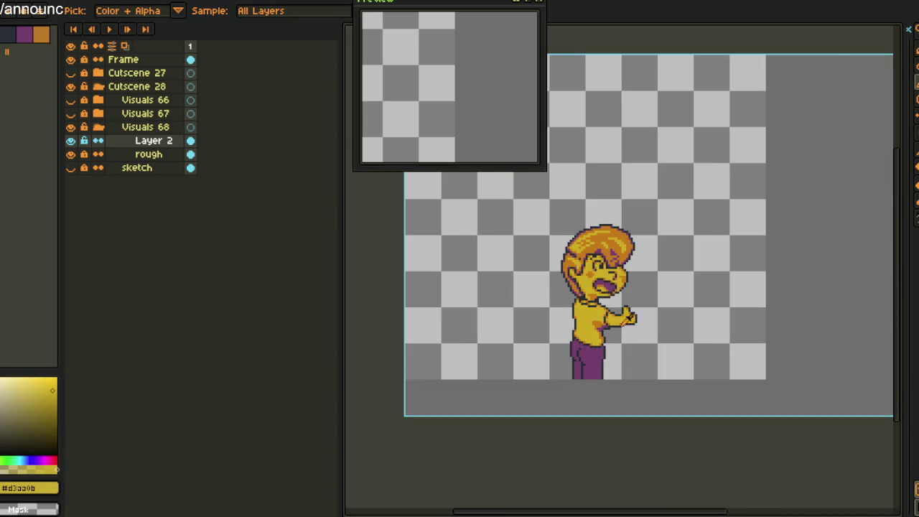
scroll(631, 331, up, 5)
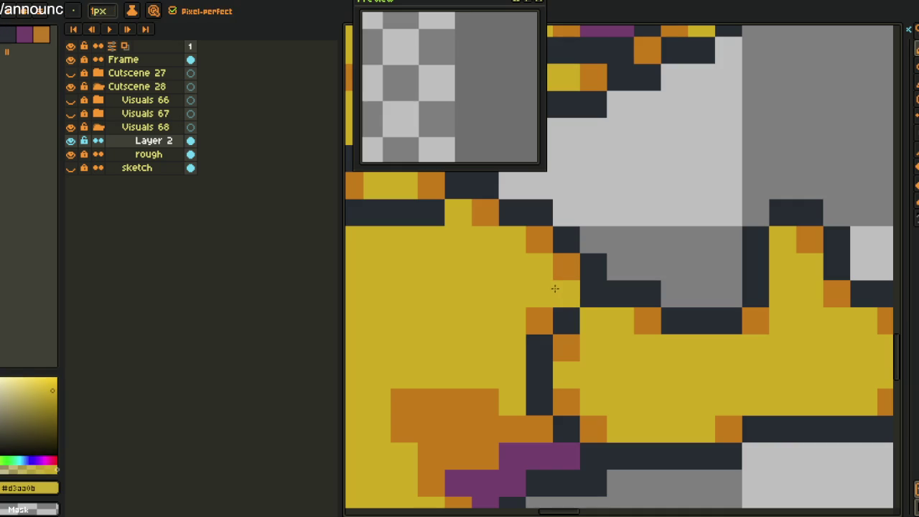
scroll(554, 288, down, 2)
scroll(633, 280, down, 1)
scroll(653, 266, down, 1)
alt+click(661, 248)
scroll(669, 248, down, 1)
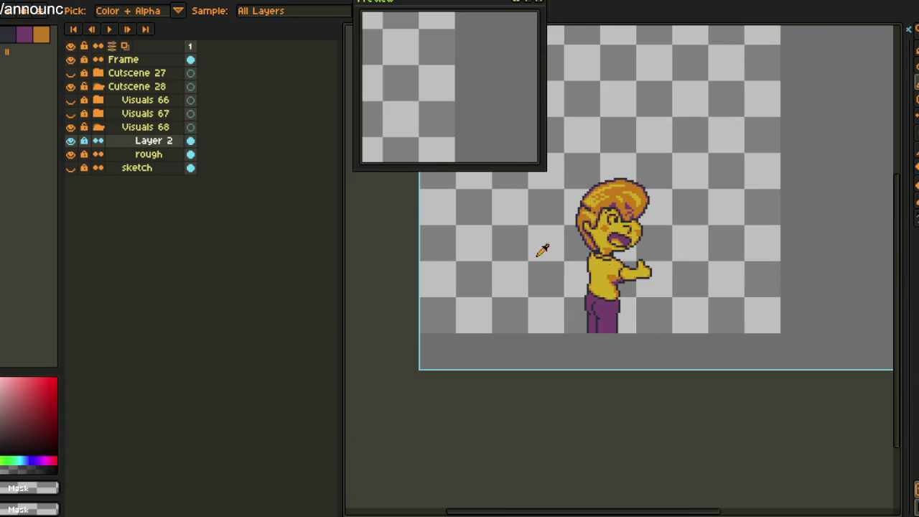
mouse_move(717, 253)
mouse_down()
mouse_move(661, 267)
mouse_move(622, 299)
mouse_move(623, 266)
mouse_move(626, 272)
mouse_up()
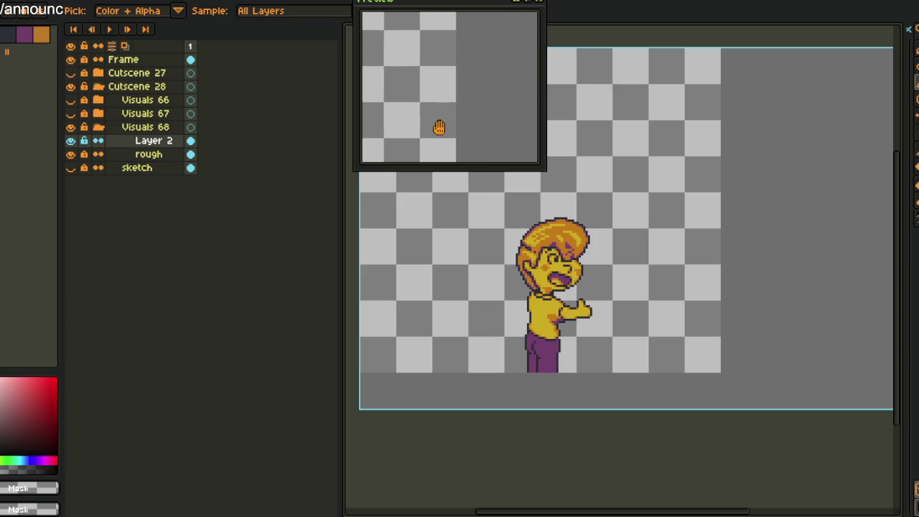
scroll(460, 100, down, 5)
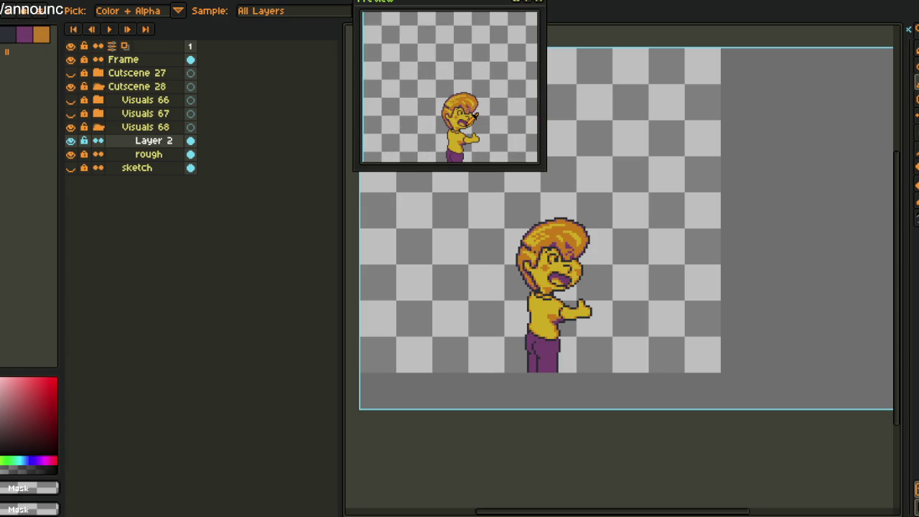
click(30, 46)
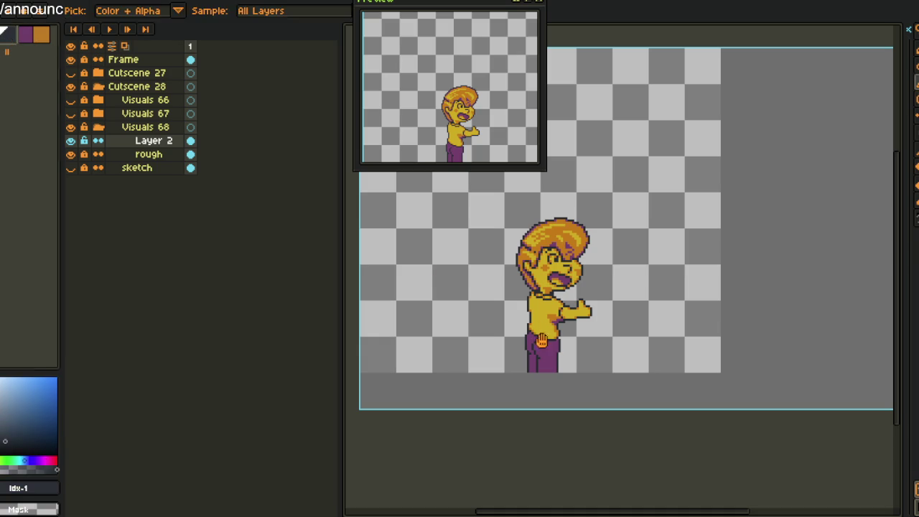
Draw dark outline pixels along the boy's purple pants
scroll(546, 338, up, 5)
click(556, 239)
mouse_move(558, 237)
mouse_down()
mouse_move(606, 239)
mouse_move(616, 226)
mouse_move(616, 288)
mouse_move(596, 258)
mouse_move(546, 240)
mouse_move(600, 374)
mouse_move(601, 304)
mouse_move(587, 312)
mouse_move(600, 395)
mouse_move(570, 273)
mouse_move(569, 287)
mouse_move(548, 254)
mouse_up()
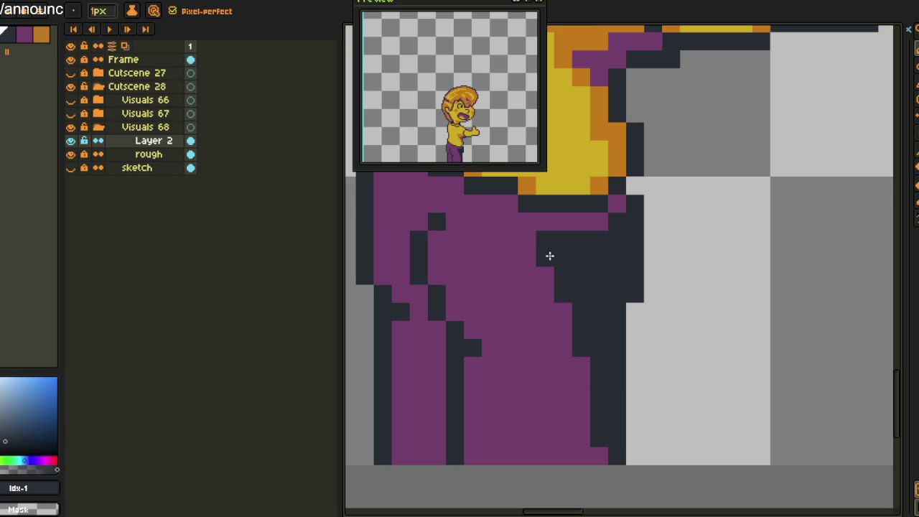
Sample a red colour from the canvas
scroll(618, 225, down, 5)
scroll(611, 244, up, 1)
scroll(607, 266, up, 2)
scroll(605, 279, down, 1)
click(641, 269)
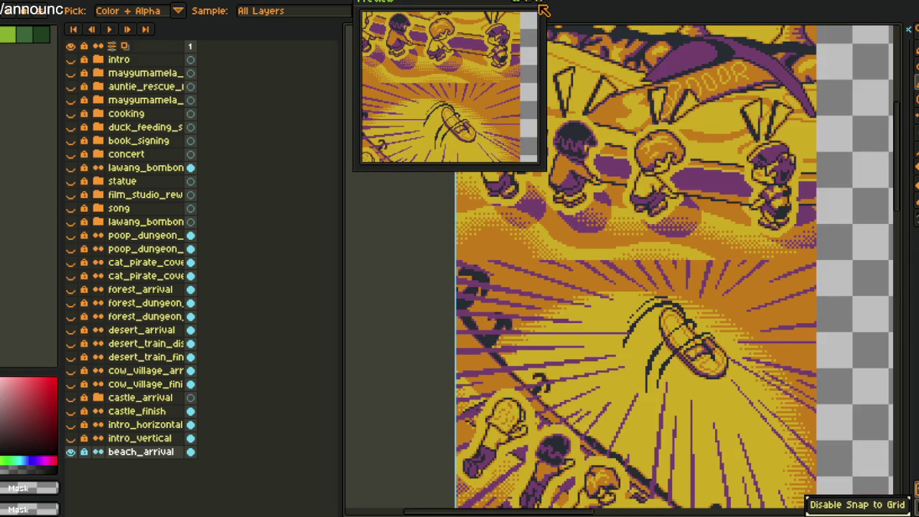
Close the floating preview and pan around the beach cutscene artwork
click(542, 12)
drag(682, 321, 747, 113)
drag(726, 283, 752, 352)
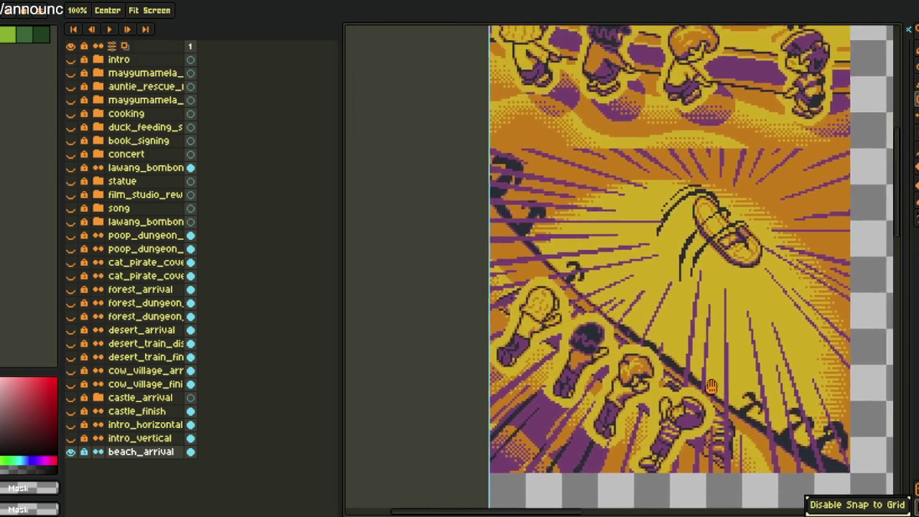
Return to the boy sprite document and bring up Layer 2's layer actions
key(i)
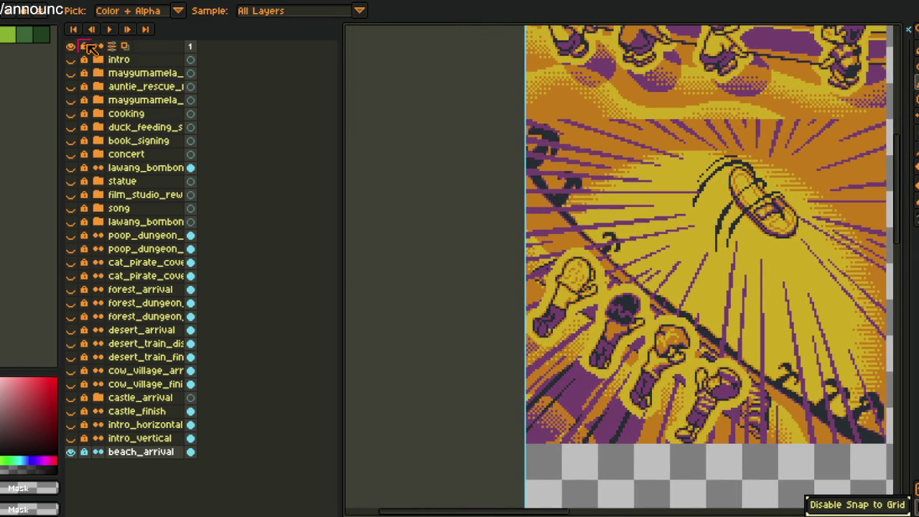
click(42, 4)
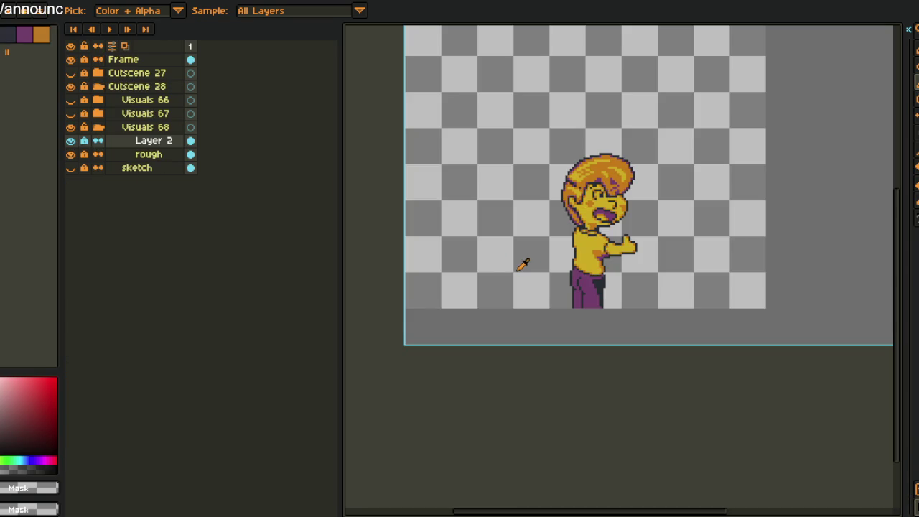
right_click(129, 144)
Merge Layer 2 down into rough and add a new empty Layer 1 above it
click(194, 224)
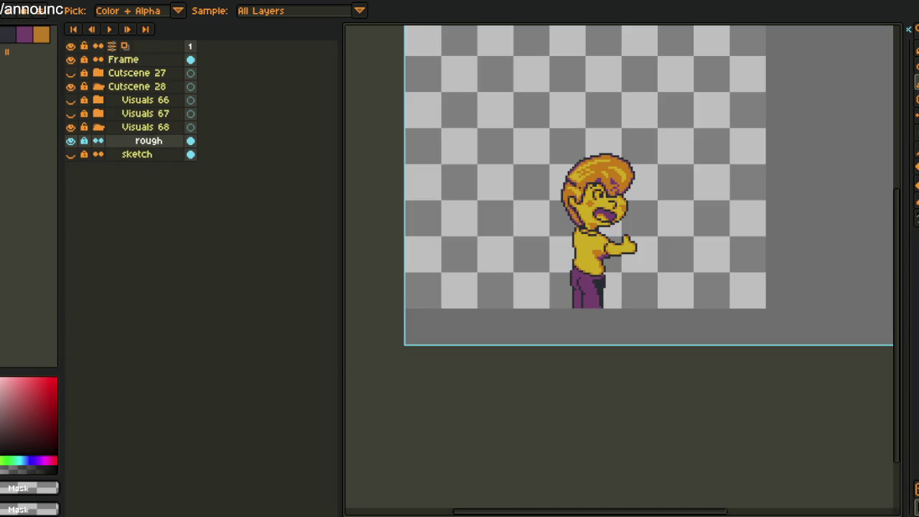
drag(396, 286, 518, 334)
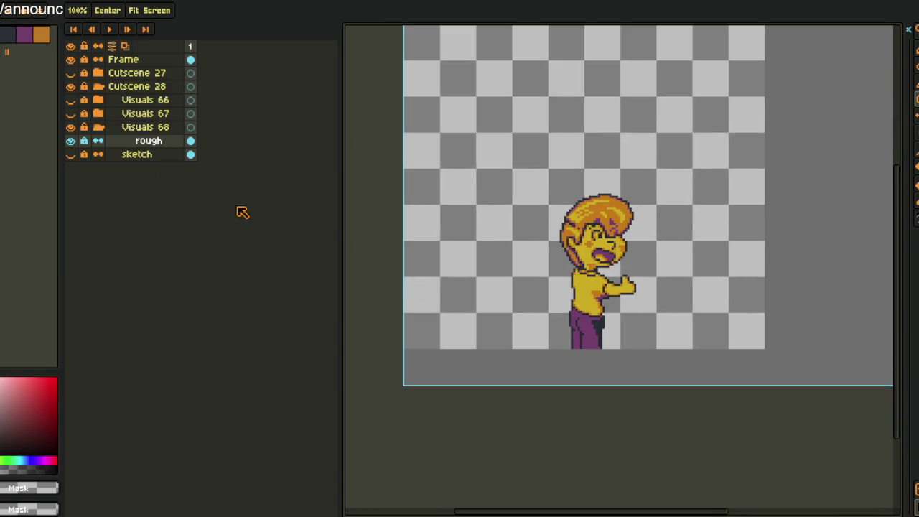
right_click(144, 143)
click(275, 168)
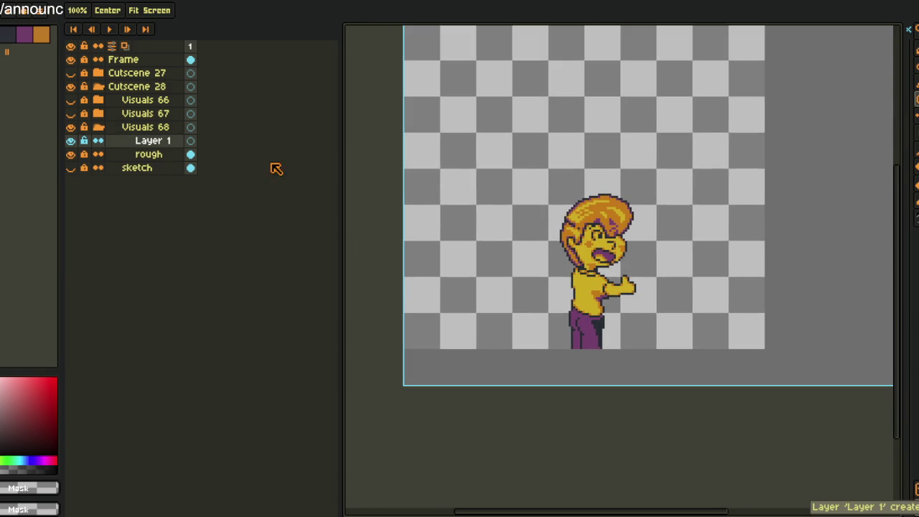
key(i)
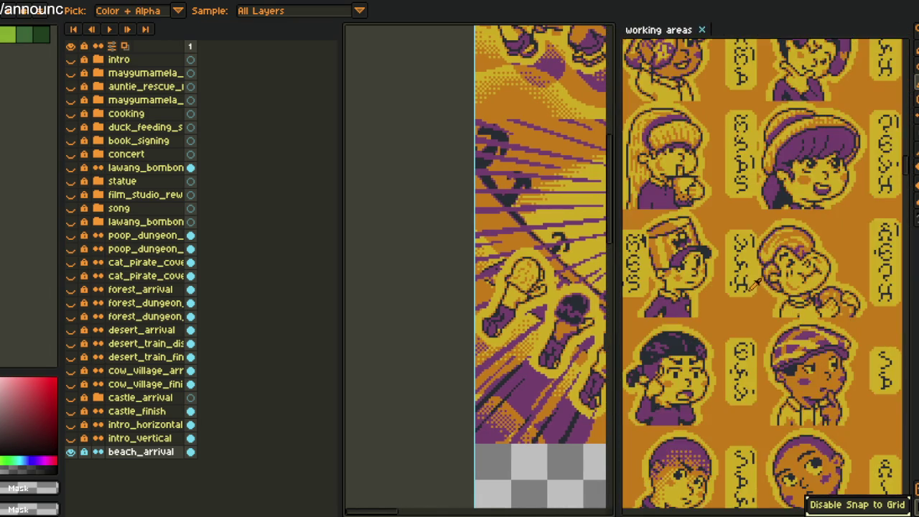
Zoom into the working areas face sheet and shift the boy sprite view beside it
scroll(882, 316, up, 3)
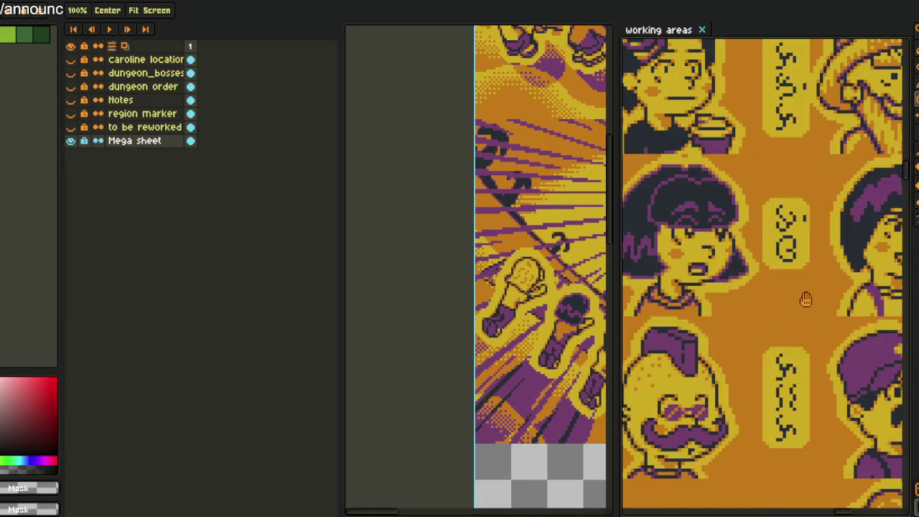
scroll(807, 299, up, 2)
key(i)
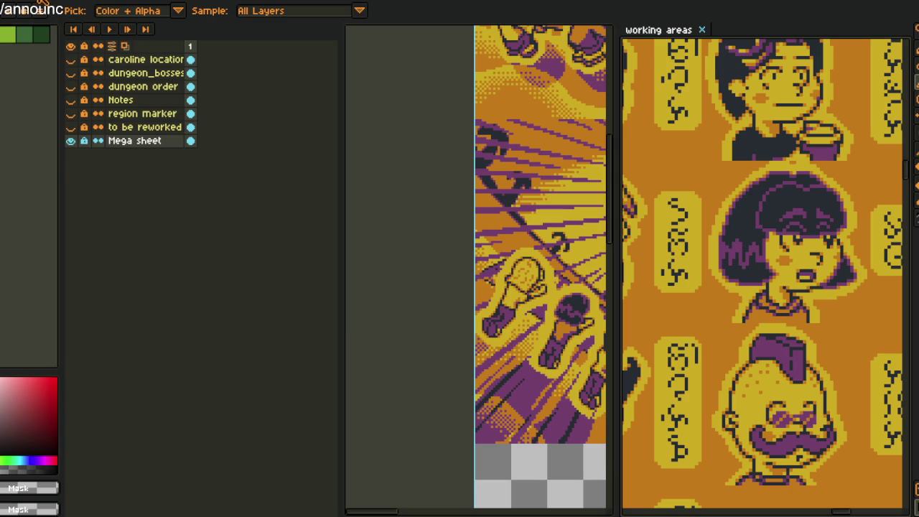
key(ctrl+Tab)
mouse_move(546, 199)
mouse_down()
mouse_move(433, 184)
mouse_move(431, 235)
mouse_up()
key(v)
key(h)
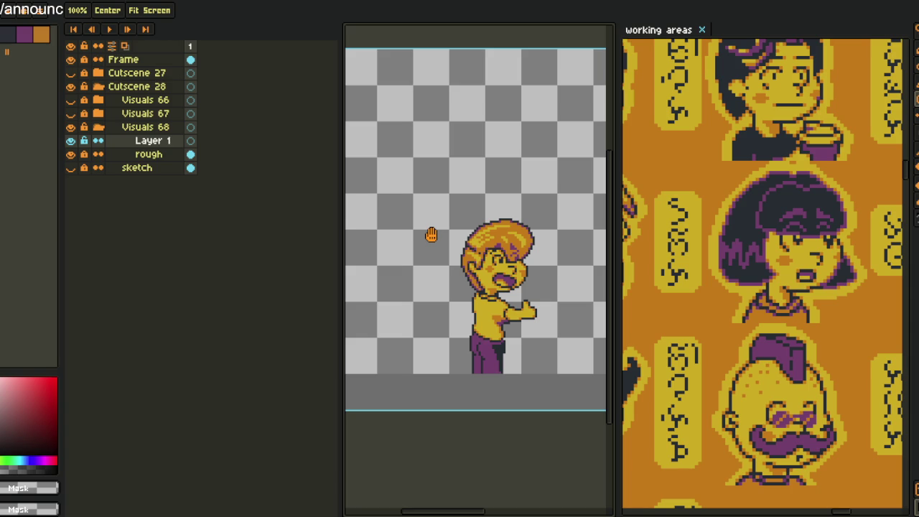
Set the red to full saturation and brightness, and pan to empty canvas beside the boy
key(i)
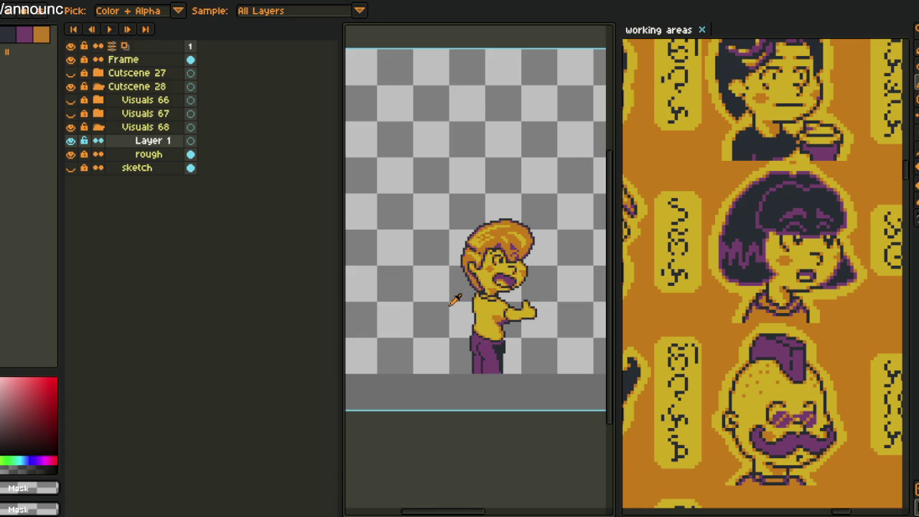
scroll(457, 299, up, 1)
scroll(428, 297, down, 2)
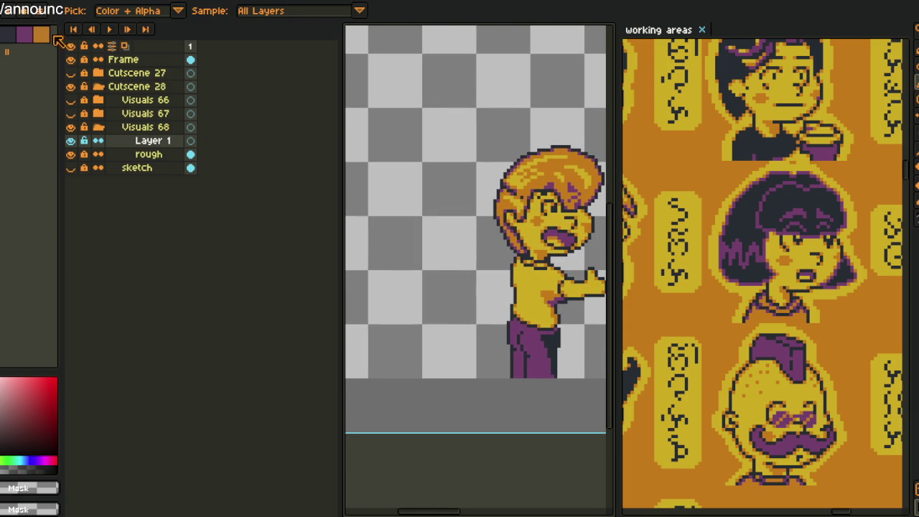
click(50, 381)
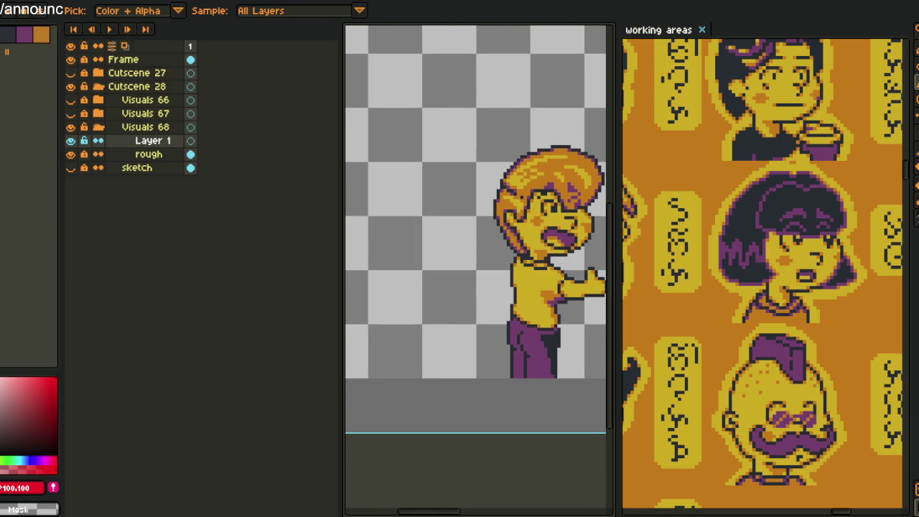
key(h)
mouse_move(386, 226)
mouse_down()
mouse_move(371, 317)
mouse_move(254, 326)
mouse_up()
Draw a red circle outline for the head with a vertical line through its middle
key(b)
scroll(359, 255, up, 1)
mouse_move(314, 215)
mouse_down()
mouse_move(400, 318)
mouse_move(420, 323)
mouse_up()
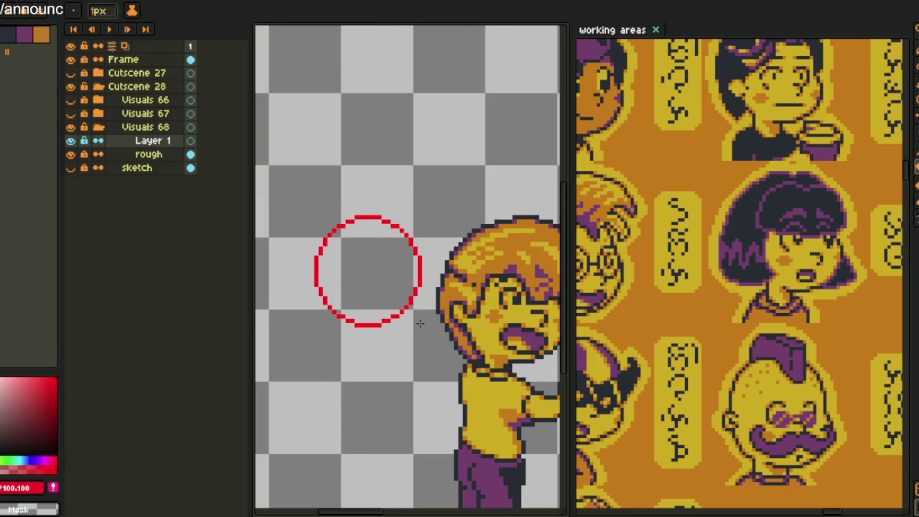
click(366, 316)
key(ctrl+z)
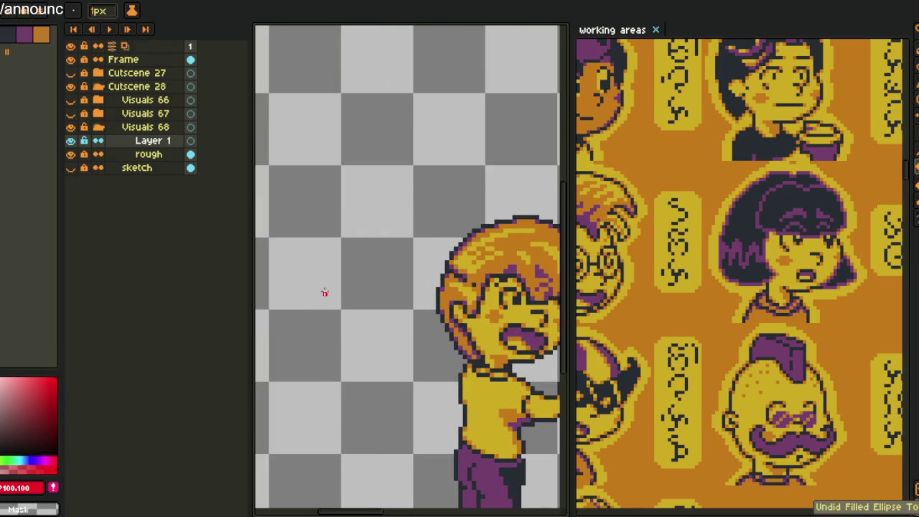
drag(301, 226, 407, 331)
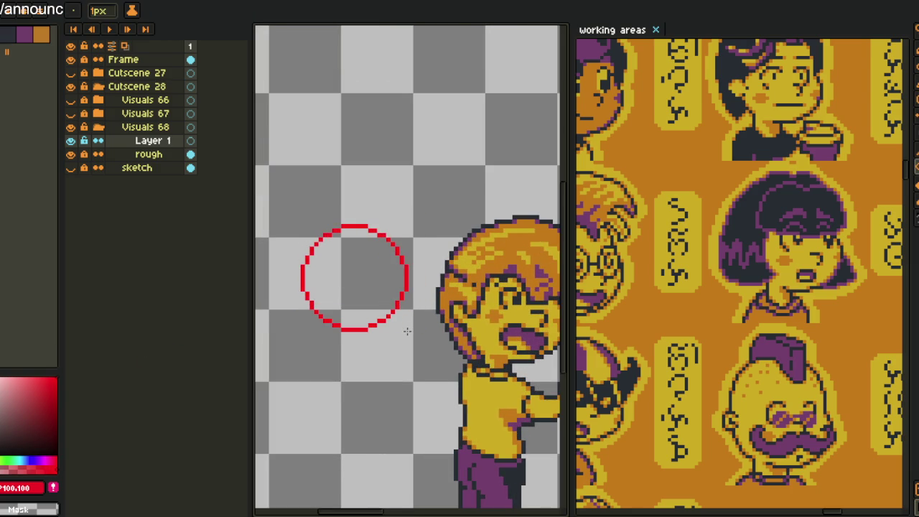
scroll(363, 248, up, 1)
scroll(362, 248, up, 1)
mouse_move(361, 210)
mouse_down()
mouse_move(364, 414)
mouse_move(395, 323)
mouse_up()
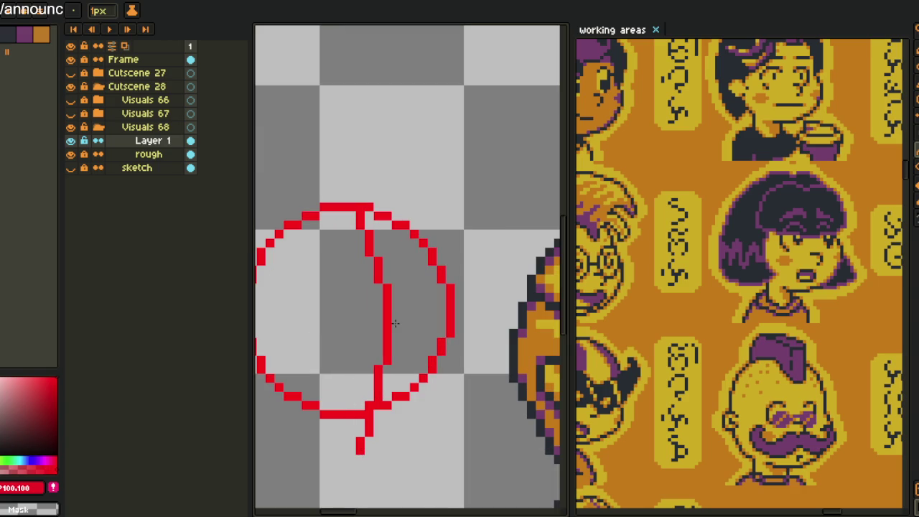
Sketch the chin curve and lower jaw arcs below the circle
scroll(395, 322, down, 1)
key(b)
scroll(443, 314, up, 1)
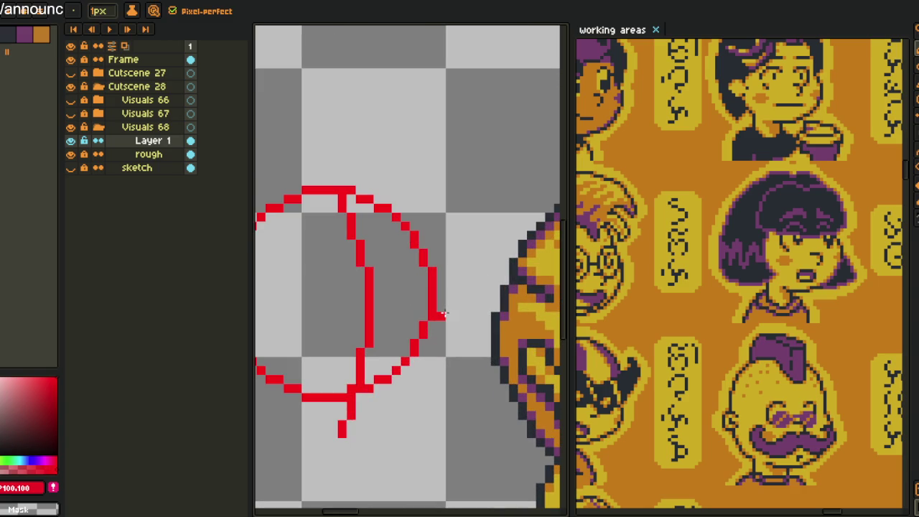
drag(444, 310, 474, 379)
key(ctrl+z)
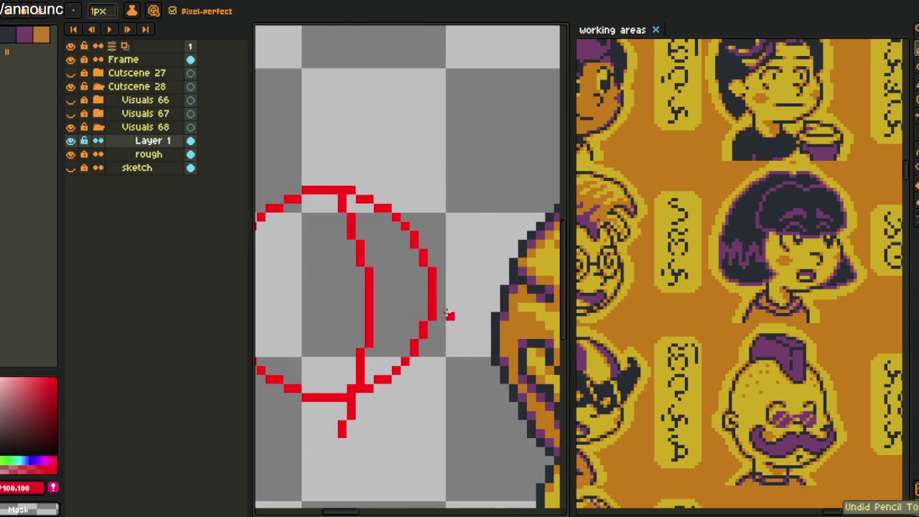
mouse_move(443, 310)
mouse_down()
mouse_move(423, 403)
mouse_move(364, 434)
mouse_move(452, 398)
mouse_up()
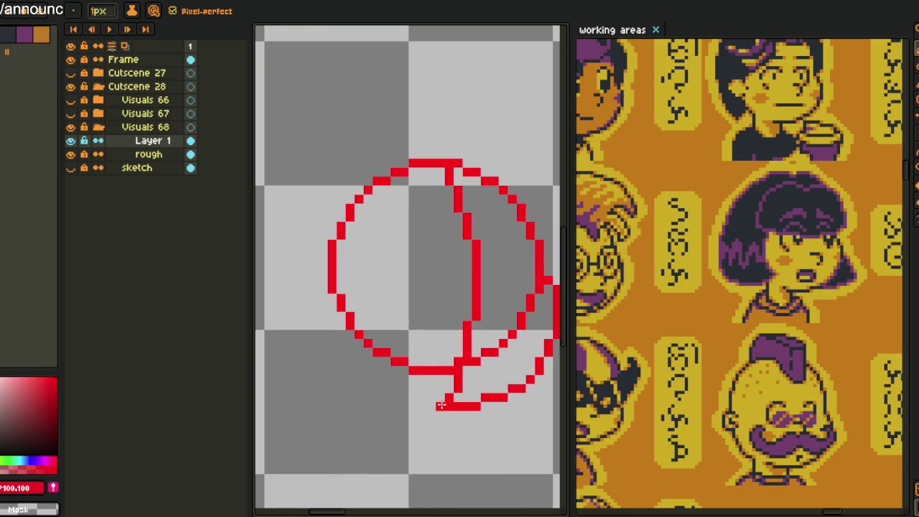
drag(442, 406, 348, 370)
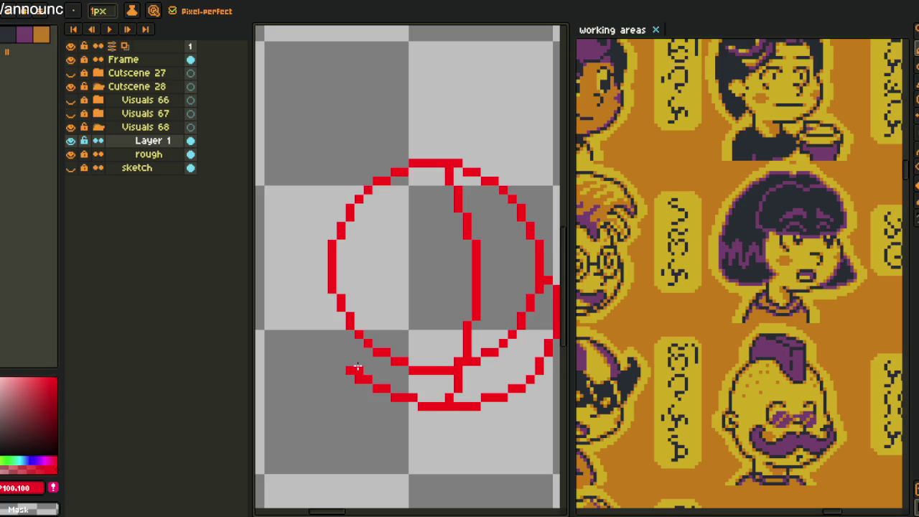
scroll(348, 350, up, 1)
mouse_move(349, 351)
mouse_down()
mouse_move(329, 294)
mouse_move(341, 336)
mouse_up()
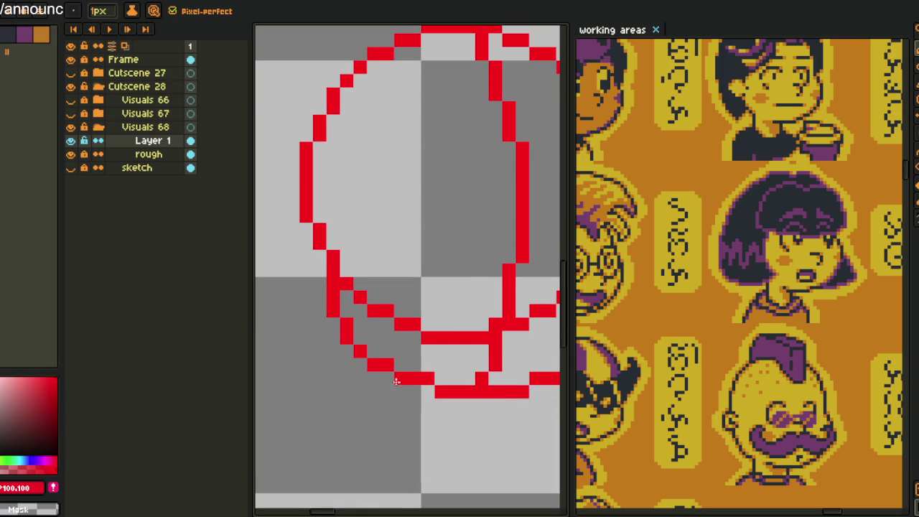
Erase the inner red arc and re-sample the red from the drawing
scroll(397, 381, down, 3)
scroll(474, 306, up, 1)
scroll(474, 306, up, 2)
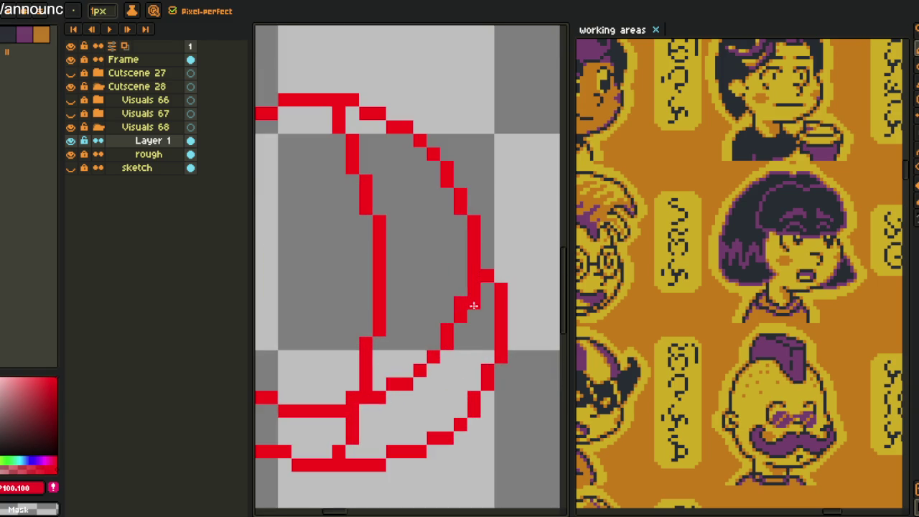
key(e)
mouse_move(476, 273)
mouse_down()
mouse_move(462, 316)
mouse_move(421, 371)
mouse_move(379, 398)
mouse_move(458, 393)
mouse_move(381, 394)
mouse_move(287, 353)
mouse_move(369, 404)
mouse_move(397, 394)
mouse_up()
scroll(397, 394, down, 3)
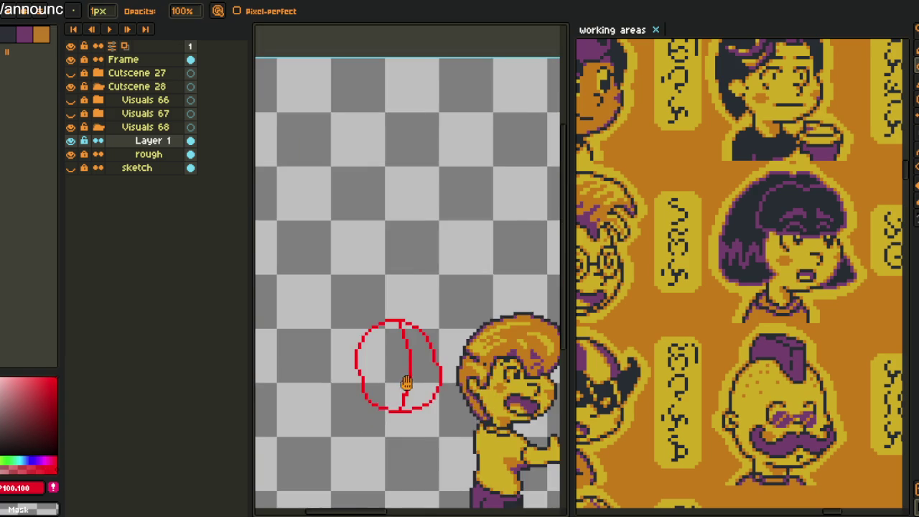
scroll(402, 305, up, 2)
key(i)
scroll(396, 305, up, 1)
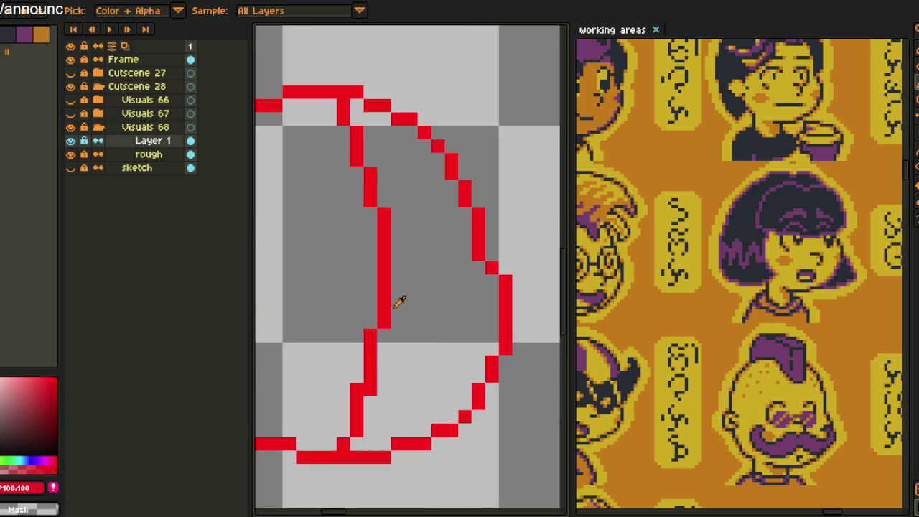
click(386, 301)
scroll(386, 300, down, 2)
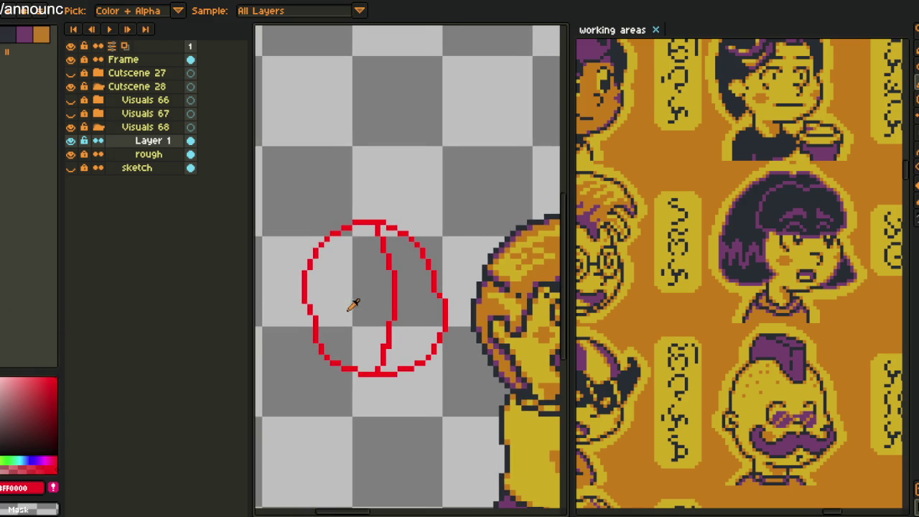
Rework the inner red hook line, erasing the stray hook stroke inside the circle
key(b)
scroll(353, 304, up, 2)
scroll(436, 307, up, 1)
drag(438, 309, 417, 343)
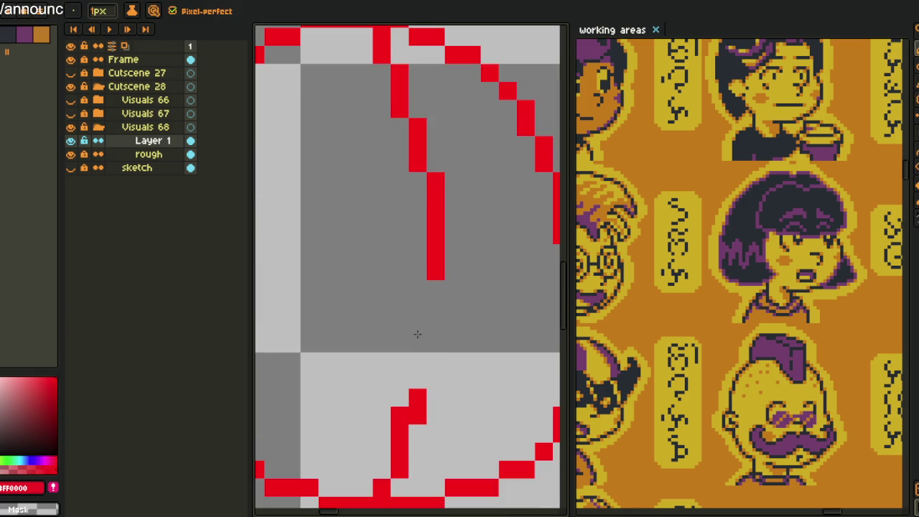
mouse_move(437, 253)
mouse_down()
mouse_move(436, 271)
mouse_move(483, 288)
mouse_move(489, 324)
mouse_move(443, 329)
mouse_up()
key(ctrl+z)
key(ctrl+z)
scroll(452, 328, down, 2)
scroll(431, 329, up, 2)
drag(425, 317, 400, 382)
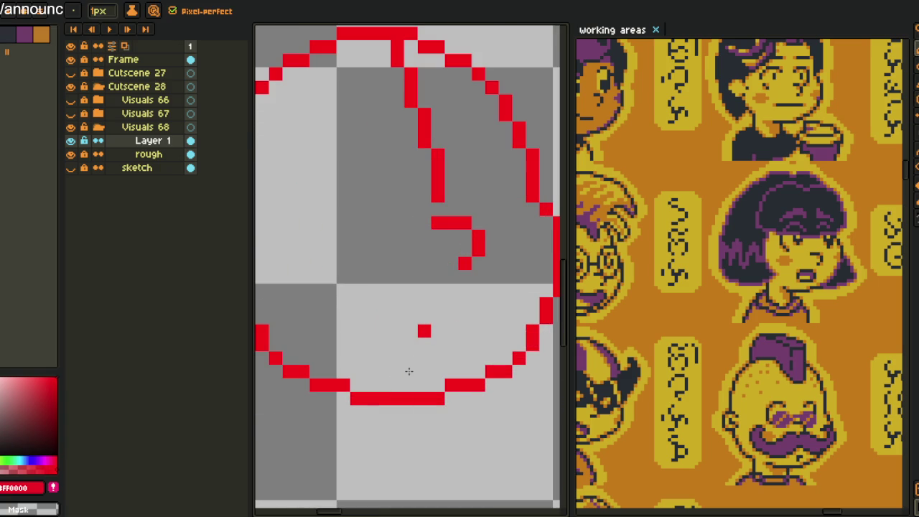
scroll(425, 325, down, 3)
mouse_move(425, 324)
mouse_down()
mouse_move(378, 312)
mouse_move(361, 353)
mouse_up()
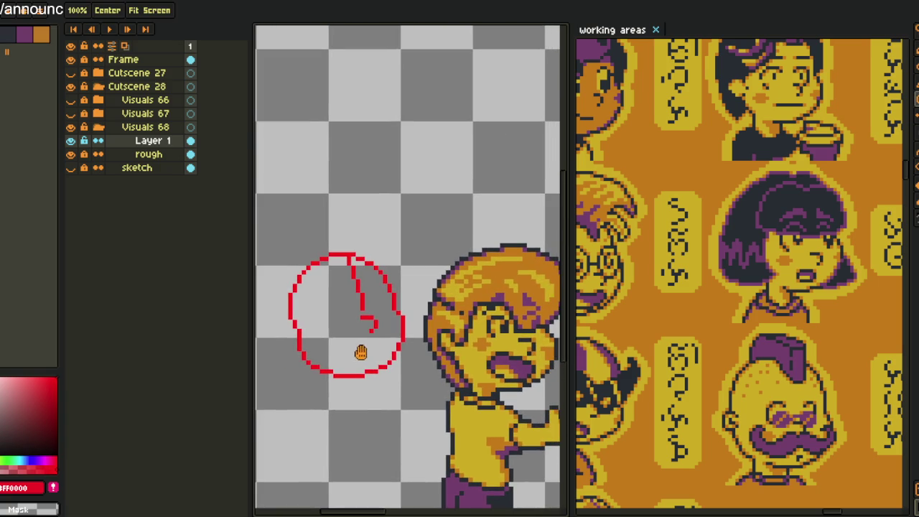
Lasso the circle's left half and shift it slightly right
key(i)
scroll(324, 342, up, 1)
key(m)
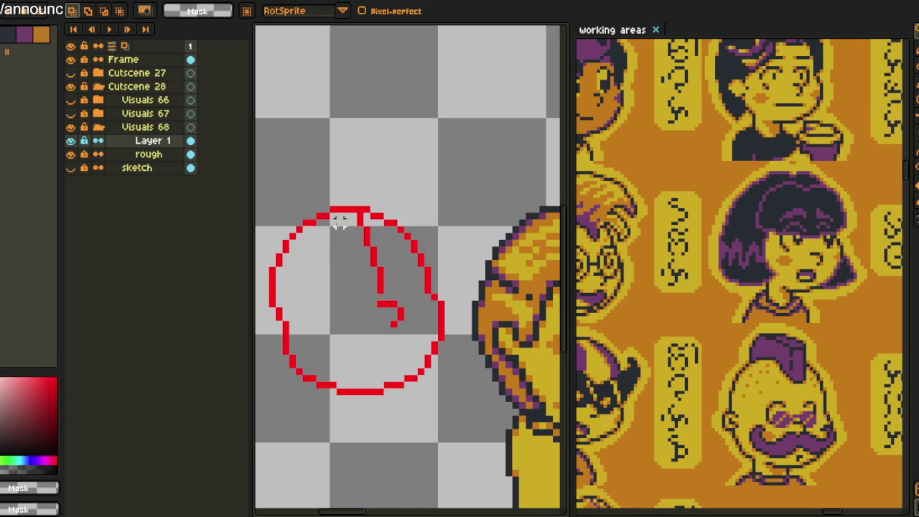
mouse_move(341, 221)
mouse_down()
mouse_move(431, 449)
mouse_move(426, 322)
mouse_up()
click(493, 327)
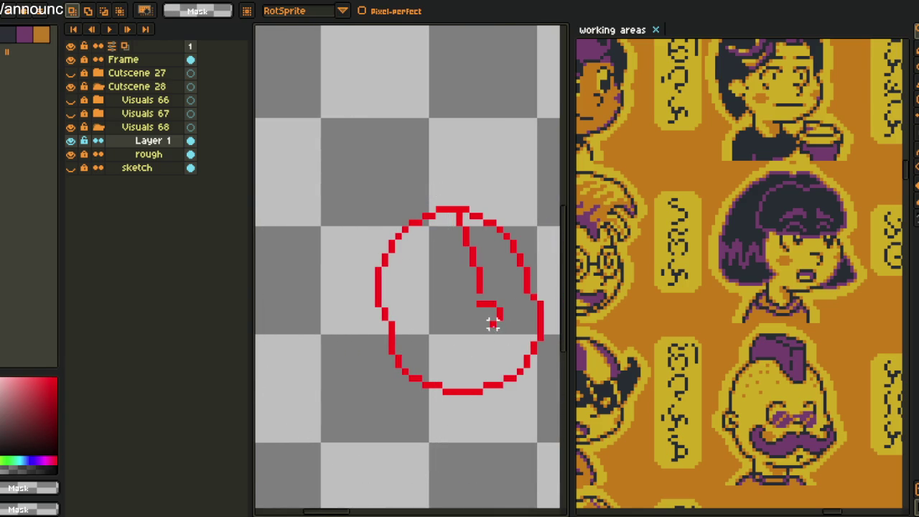
drag(548, 331, 553, 339)
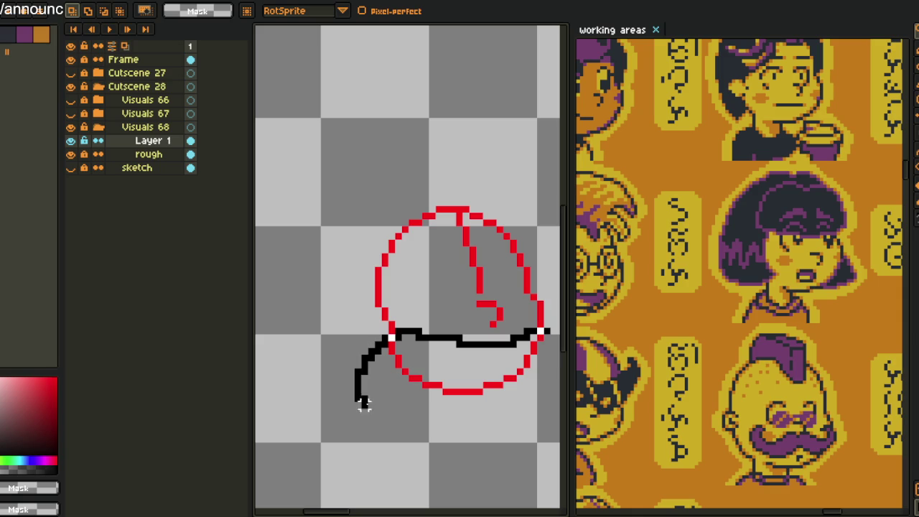
click(526, 325)
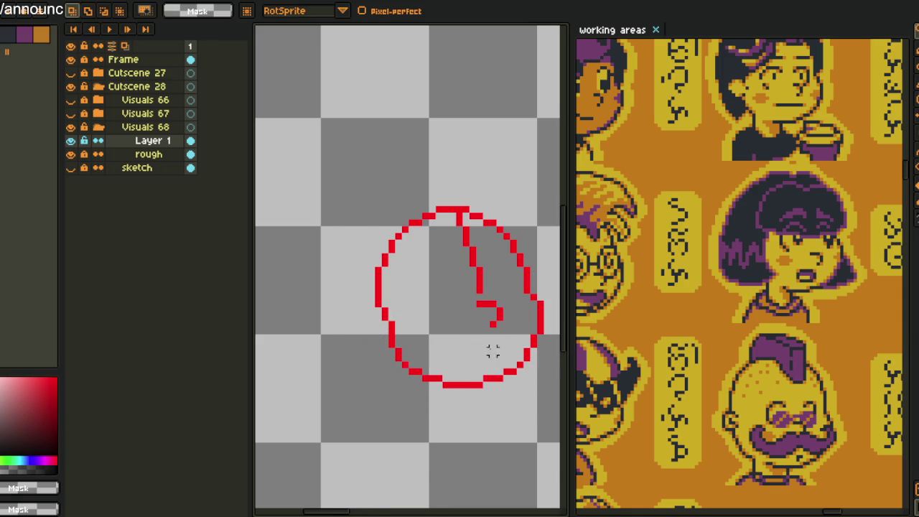
scroll(479, 350, up, 1)
drag(479, 353, 437, 353)
Start the wide mouth with a horizontal red top line across the lower circle
key(i)
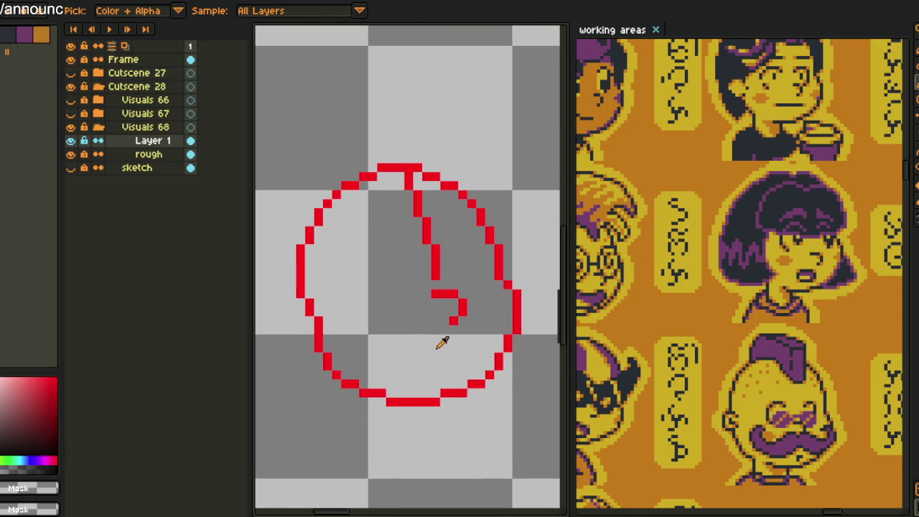
scroll(455, 318, up, 2)
key(b)
scroll(417, 361, down, 2)
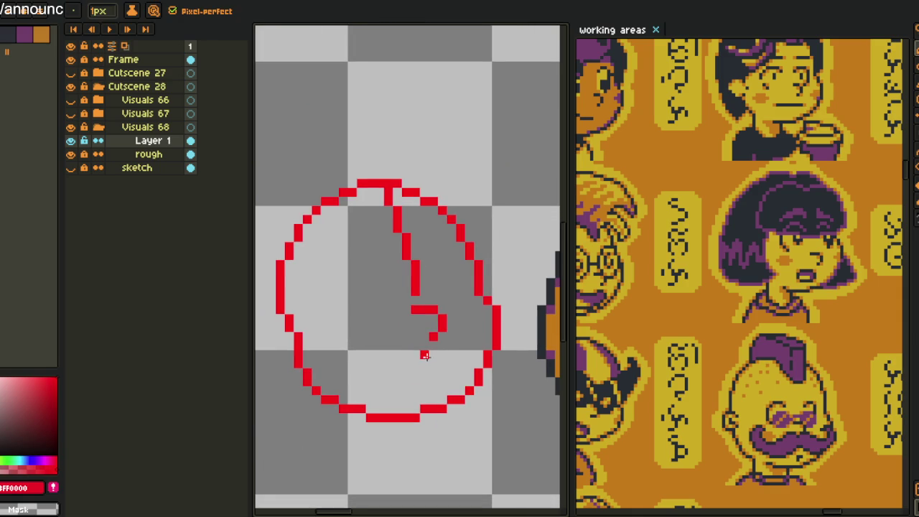
mouse_move(417, 363)
mouse_down()
mouse_move(345, 352)
mouse_move(456, 373)
mouse_move(439, 359)
mouse_move(469, 359)
mouse_up()
scroll(397, 352, up, 2)
mouse_move(308, 359)
mouse_down()
mouse_move(316, 389)
mouse_move(308, 414)
mouse_up()
key(ctrl+z)
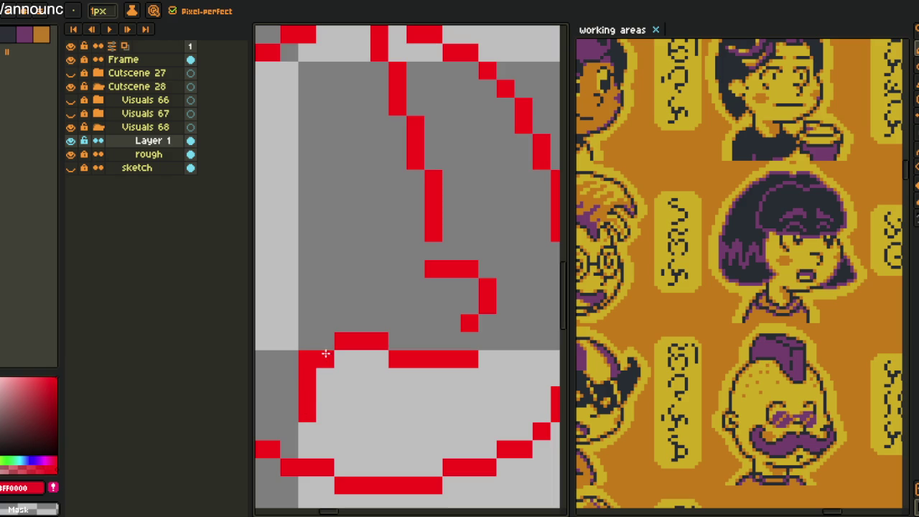
Finish the mouth with a tidied left corner, a lower curve and an extended top line
drag(325, 354, 307, 368)
click(326, 428)
mouse_move(320, 424)
mouse_down()
mouse_move(363, 449)
mouse_move(416, 447)
mouse_up()
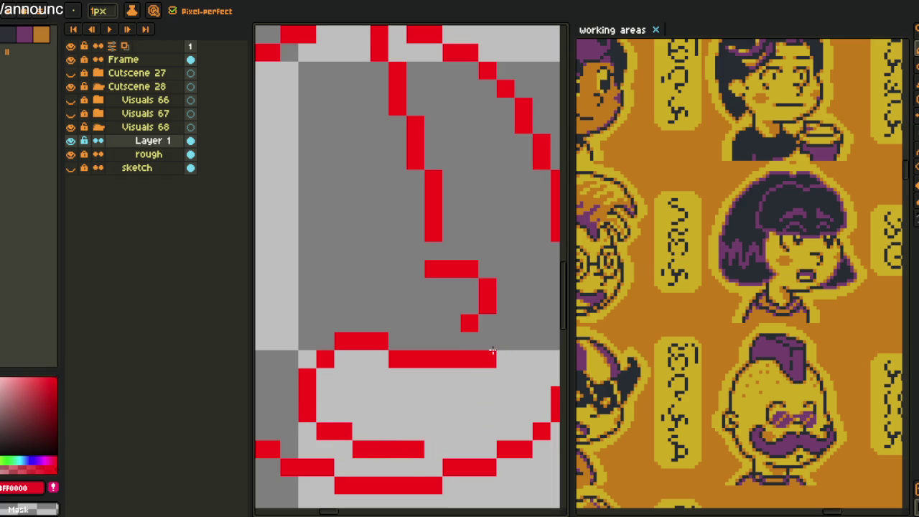
right_click(470, 358)
mouse_move(471, 358)
mouse_down()
mouse_move(524, 346)
mouse_move(524, 413)
mouse_move(420, 441)
mouse_up()
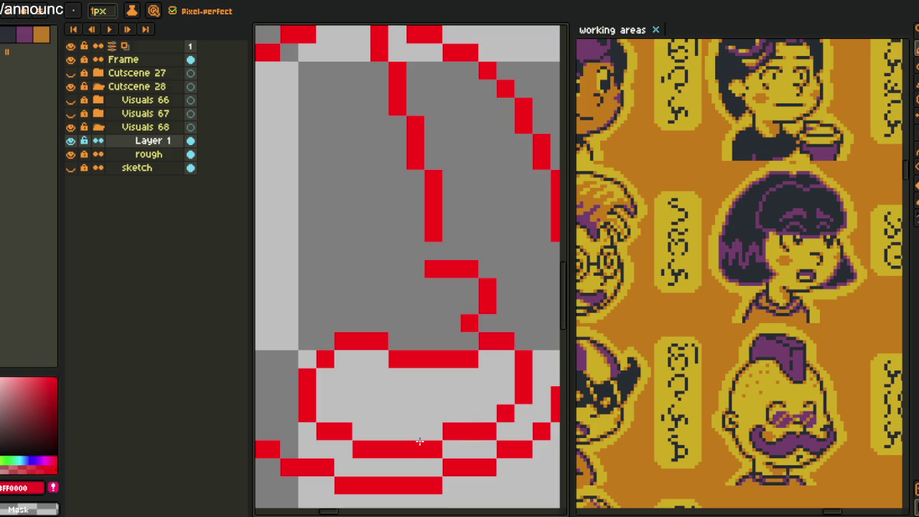
scroll(447, 423, down, 3)
scroll(436, 421, down, 2)
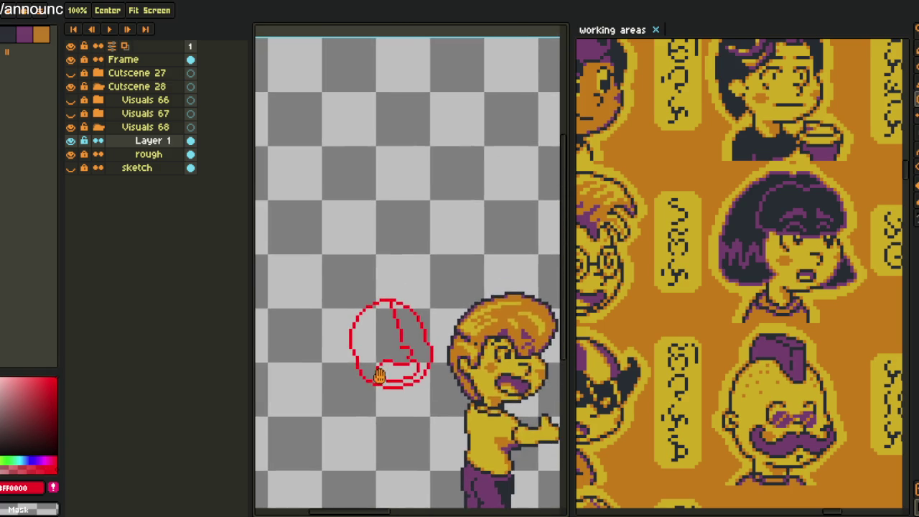
scroll(377, 343, up, 2)
scroll(376, 343, up, 1)
scroll(375, 338, up, 1)
scroll(371, 327, up, 2)
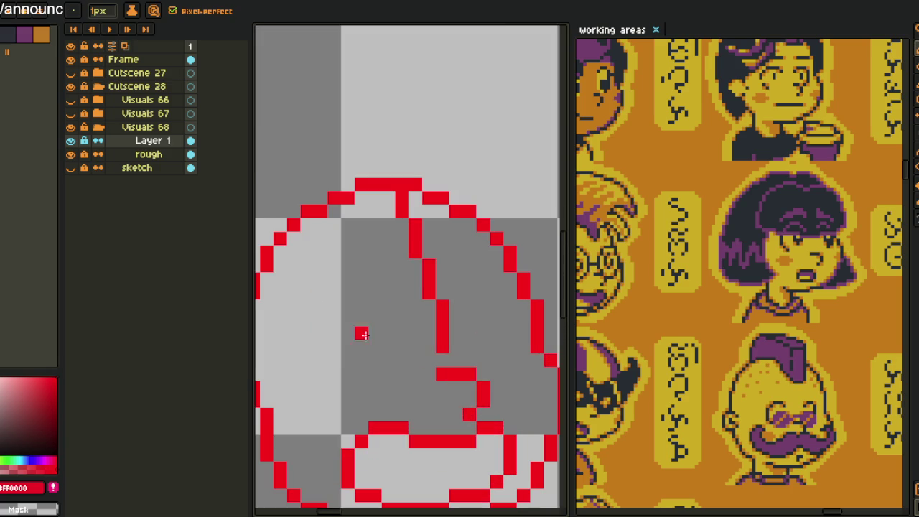
Draw two arched closed-eye strokes inside the red head
drag(362, 360, 371, 325)
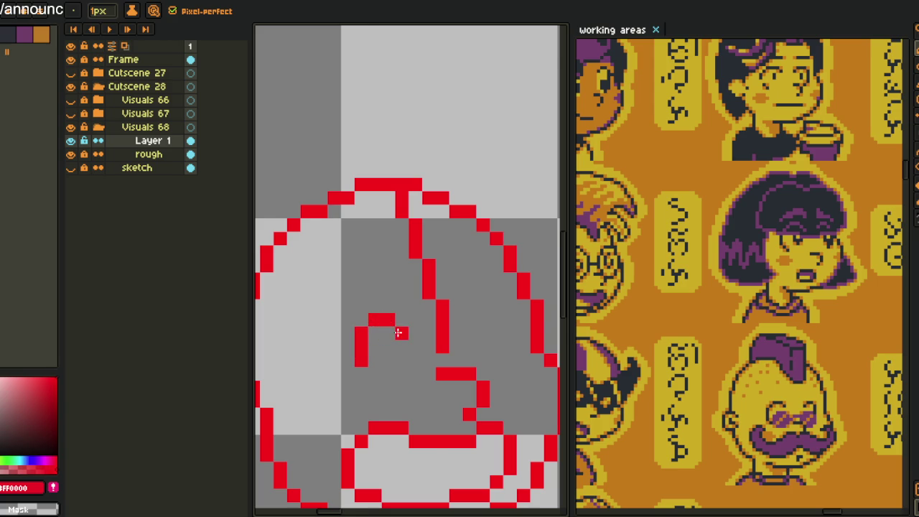
scroll(417, 335, down, 2)
scroll(431, 338, up, 3)
scroll(413, 329, up, 1)
mouse_move(414, 317)
mouse_down()
mouse_move(413, 302)
mouse_move(430, 287)
mouse_move(463, 306)
mouse_move(457, 355)
mouse_move(513, 405)
mouse_up()
Erase the line hanging down from the head's top
drag(430, 390, 371, 207)
scroll(388, 255, down, 4)
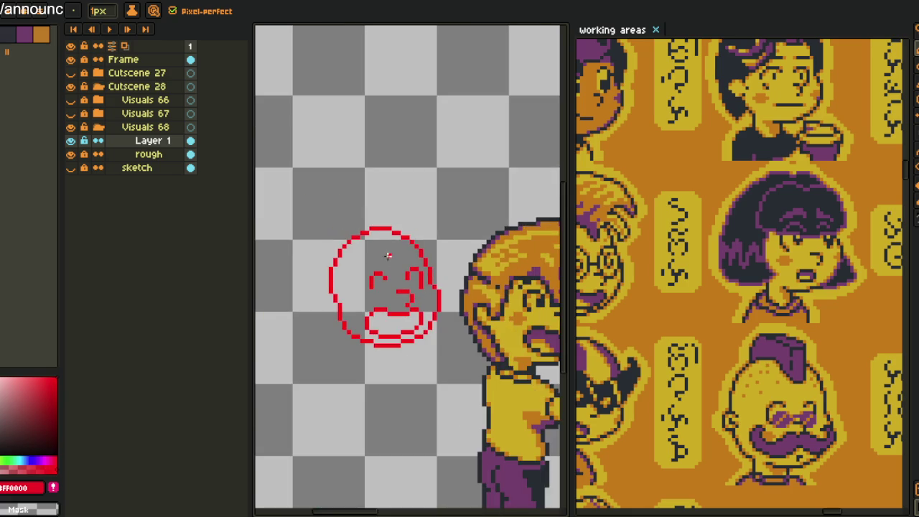
scroll(387, 255, up, 1)
scroll(388, 255, up, 3)
Nudge the small eye stroke one pixel left, then select around the left eye
key(m)
drag(421, 260, 453, 317)
key(Left)
click(484, 295)
drag(278, 253, 338, 351)
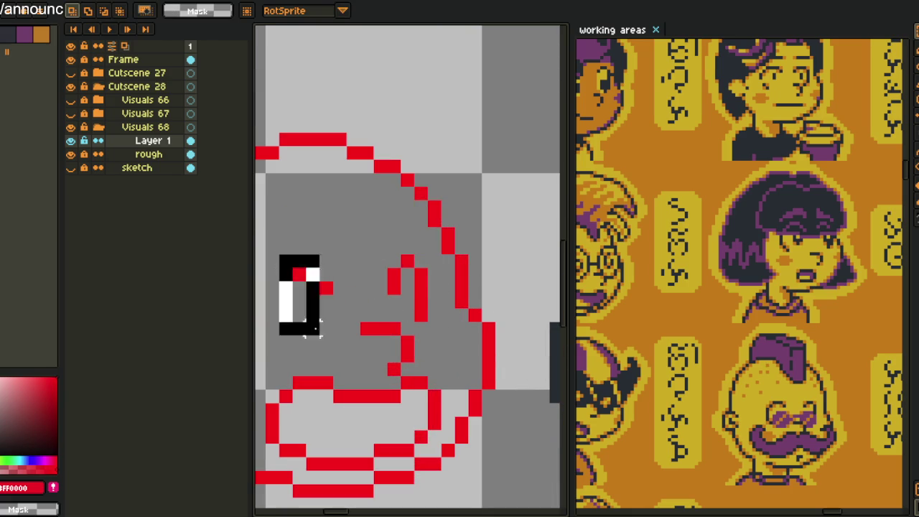
scroll(425, 306, down, 3)
scroll(425, 306, up, 2)
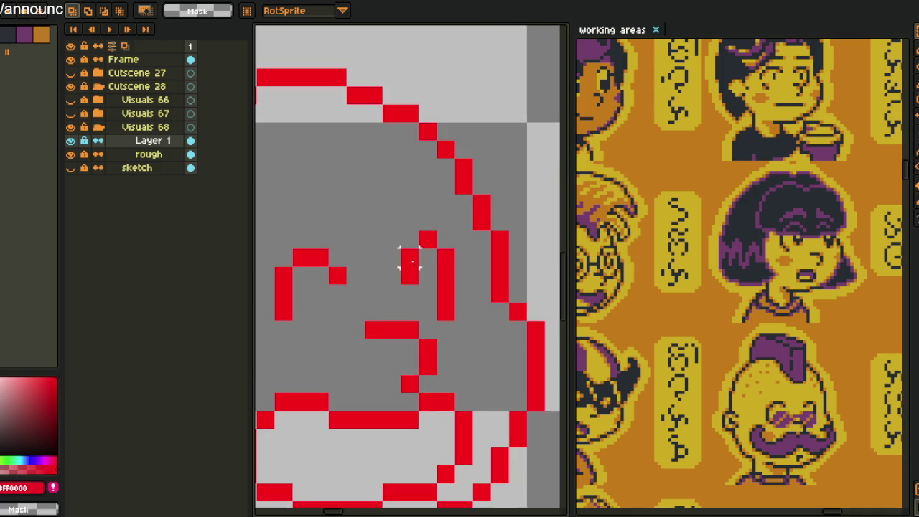
scroll(410, 260, down, 1)
scroll(408, 284, down, 3)
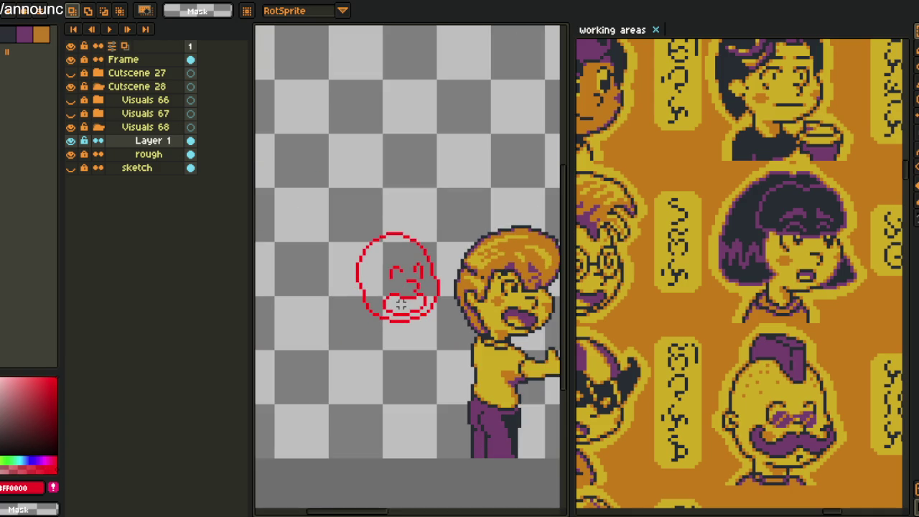
scroll(401, 304, up, 2)
drag(382, 324, 435, 325)
scroll(442, 316, up, 3)
key(o)
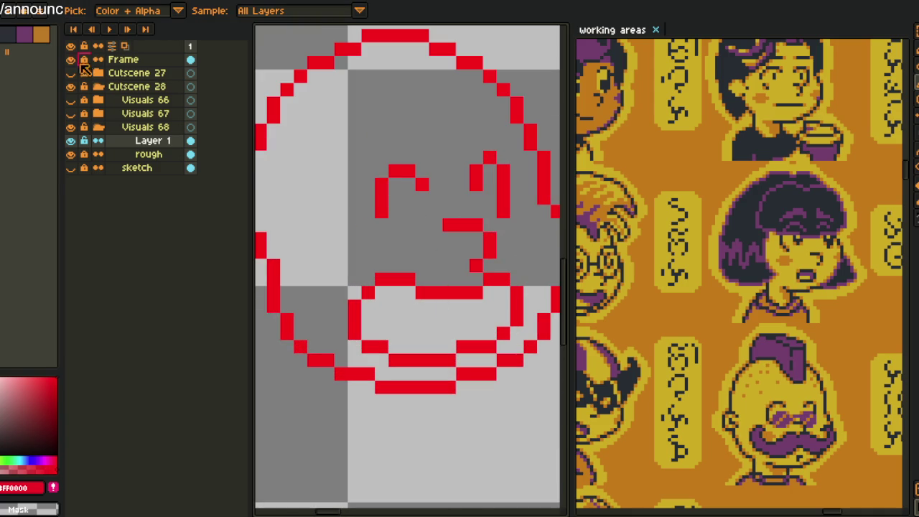
Bucket-fill the mouth with yellow from the palette
click(18, 37)
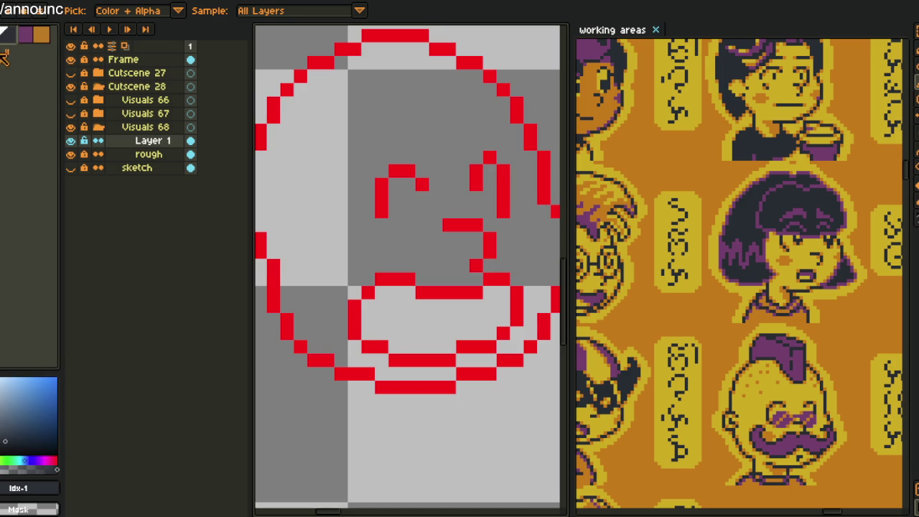
click(6, 55)
click(408, 304)
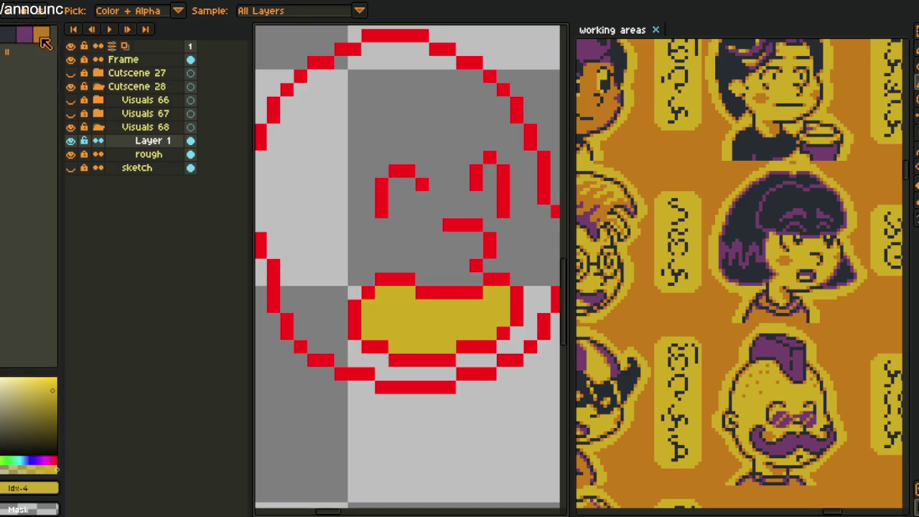
Shade the mouth's edges with orange pixels
click(41, 36)
key(b)
click(433, 321)
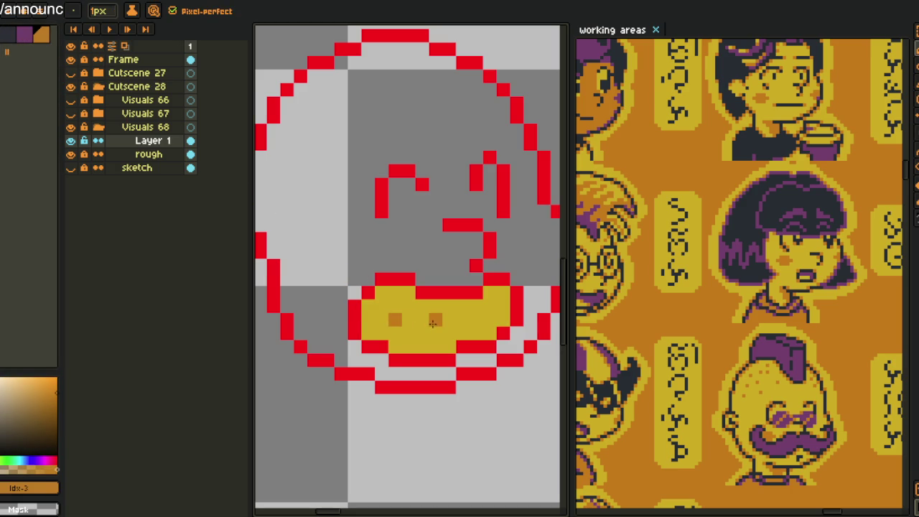
click(477, 320)
click(395, 347)
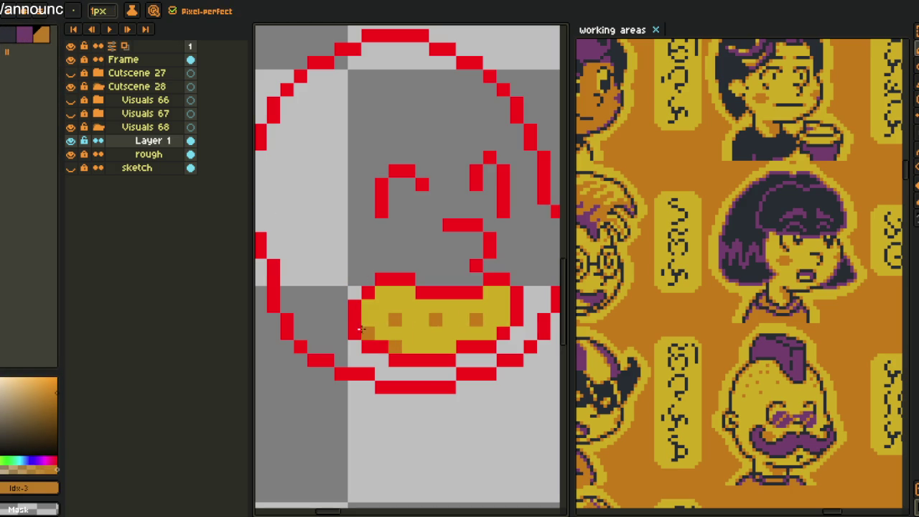
mouse_move(365, 319)
mouse_down()
mouse_move(388, 293)
mouse_move(485, 293)
mouse_move(501, 308)
mouse_move(490, 334)
mouse_move(443, 346)
mouse_up()
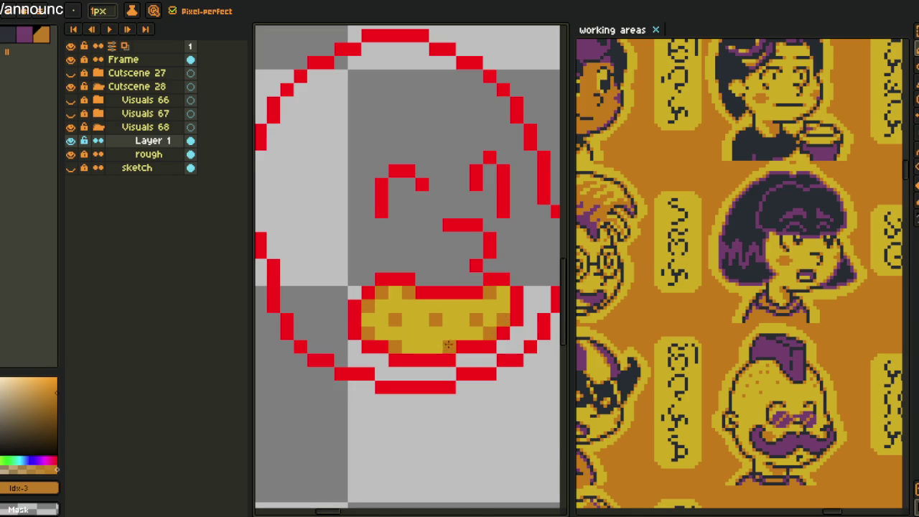
Flood-fill the face orange and sample the yellow from the mouth
scroll(478, 381, down, 3)
scroll(424, 344, down, 2)
key(g)
scroll(399, 293, up, 2)
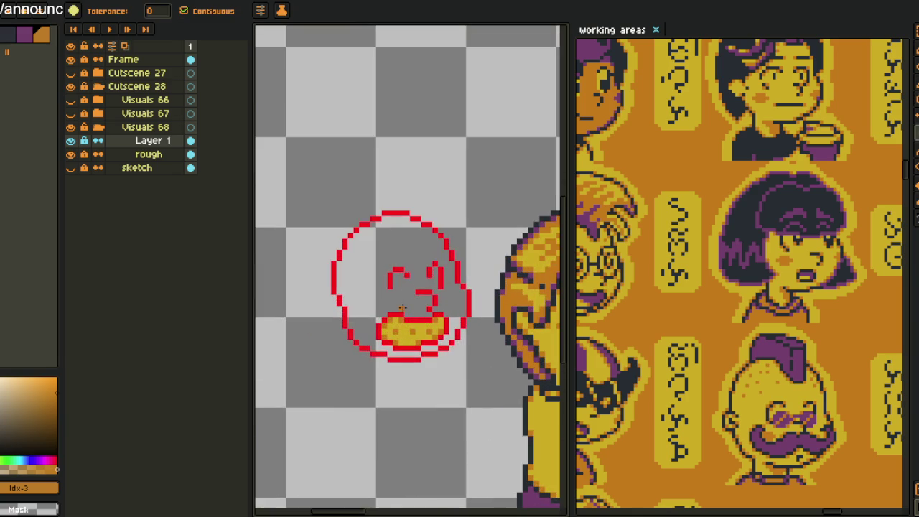
click(399, 293)
scroll(399, 293, down, 2)
scroll(421, 308, up, 2)
scroll(405, 286, up, 1)
alt+click(405, 286)
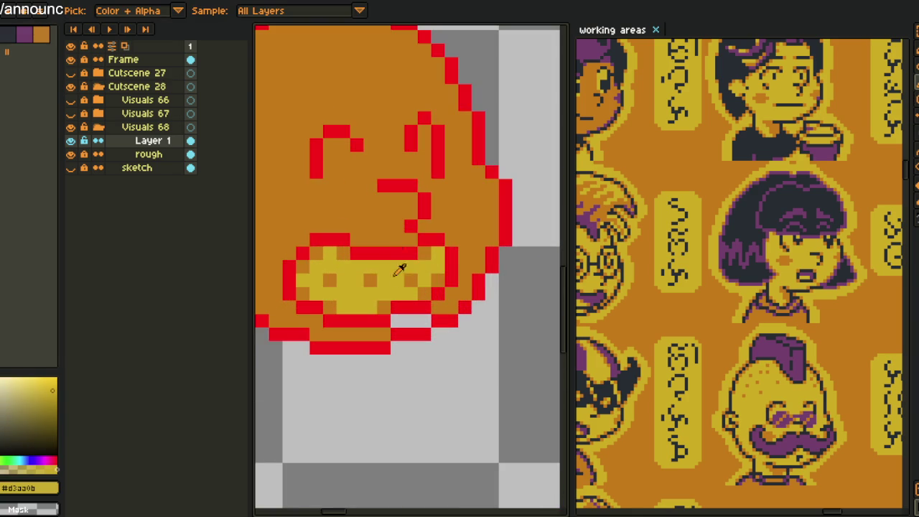
Refill the face yellow, sample the red and yellow colours, and undo the last pencil stroke
click(405, 286)
scroll(405, 286, down, 1)
key(o)
scroll(438, 338, down, 2)
click(438, 339)
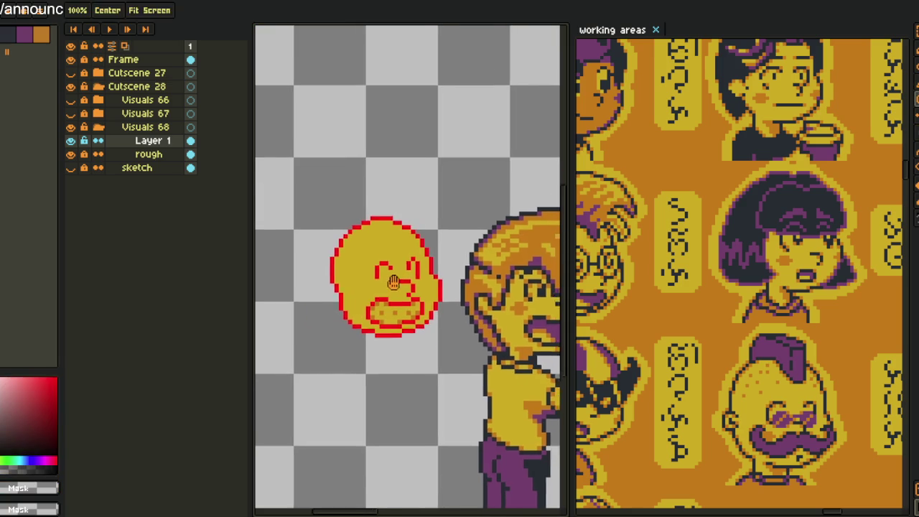
scroll(383, 283, up, 3)
scroll(382, 282, up, 1)
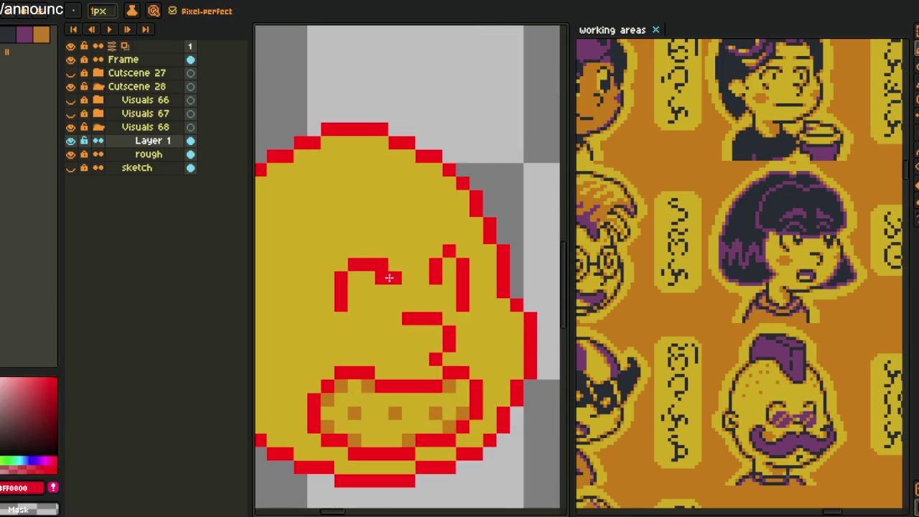
alt+click(386, 288)
scroll(391, 291, down, 3)
scroll(402, 301, up, 2)
scroll(405, 303, up, 1)
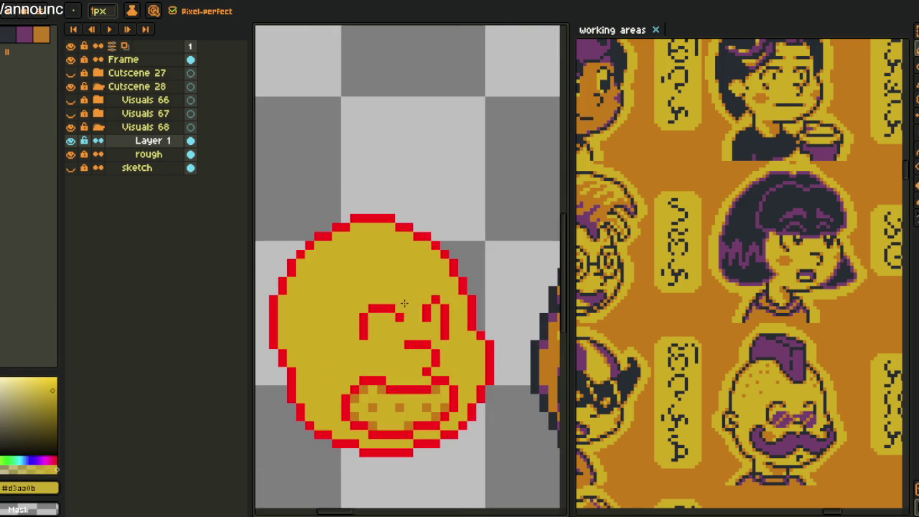
scroll(398, 301, up, 2)
key(ctrl+z)
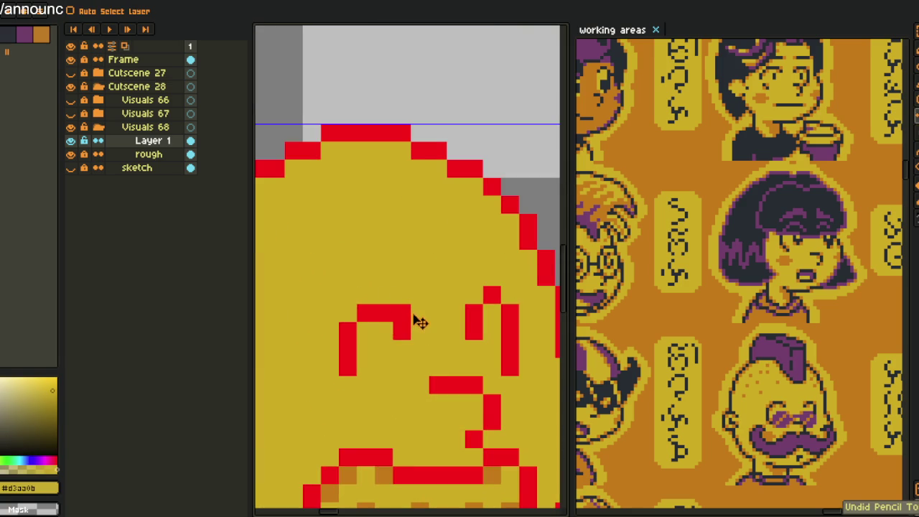
Draw a red hooked arch for the left closed eye, then restore red as the drawing colour
scroll(445, 309, down, 2)
scroll(468, 298, down, 1)
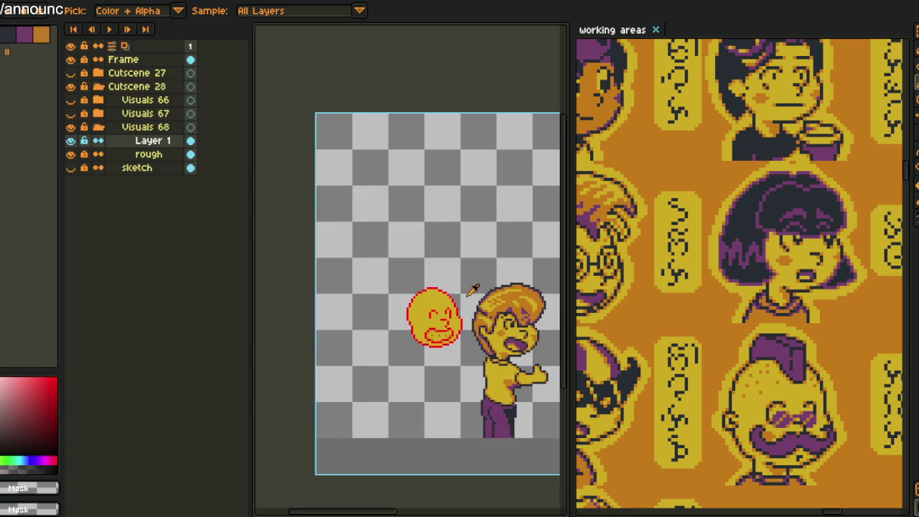
scroll(466, 300, up, 1)
scroll(431, 312, up, 3)
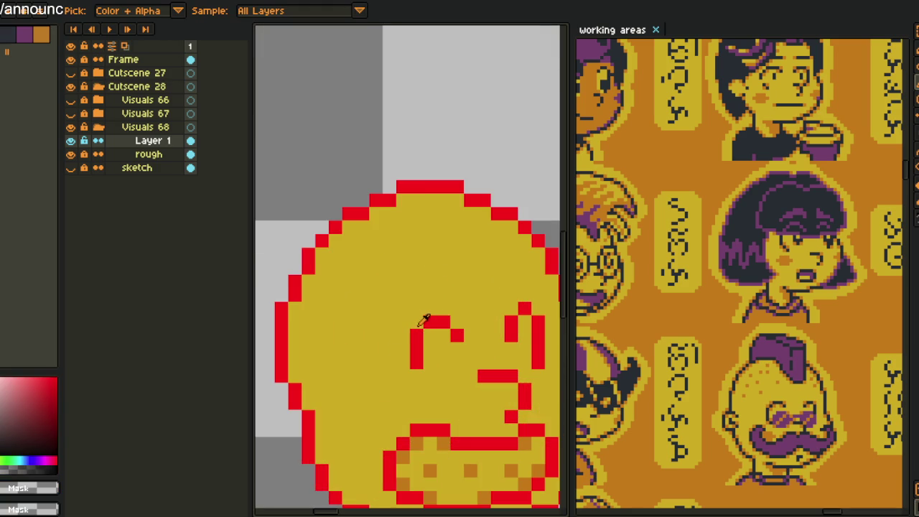
drag(417, 322, 457, 322)
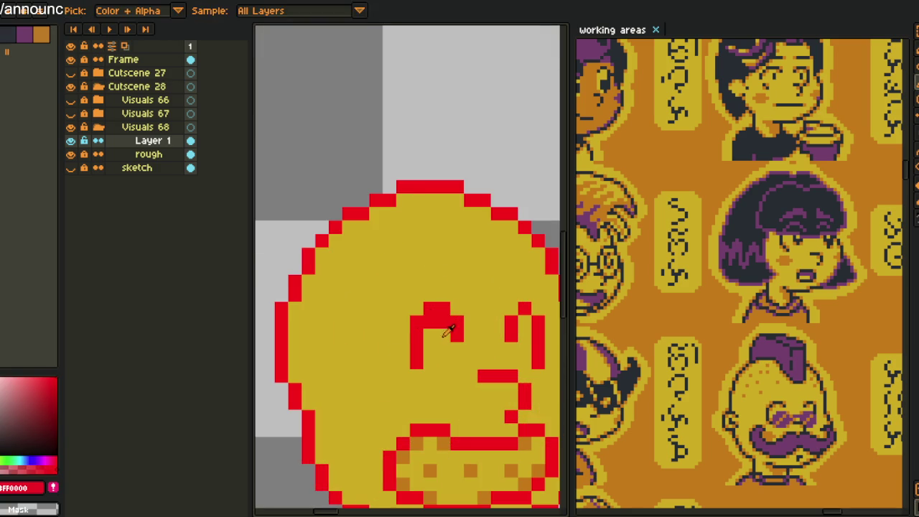
click(446, 331)
scroll(449, 329, down, 3)
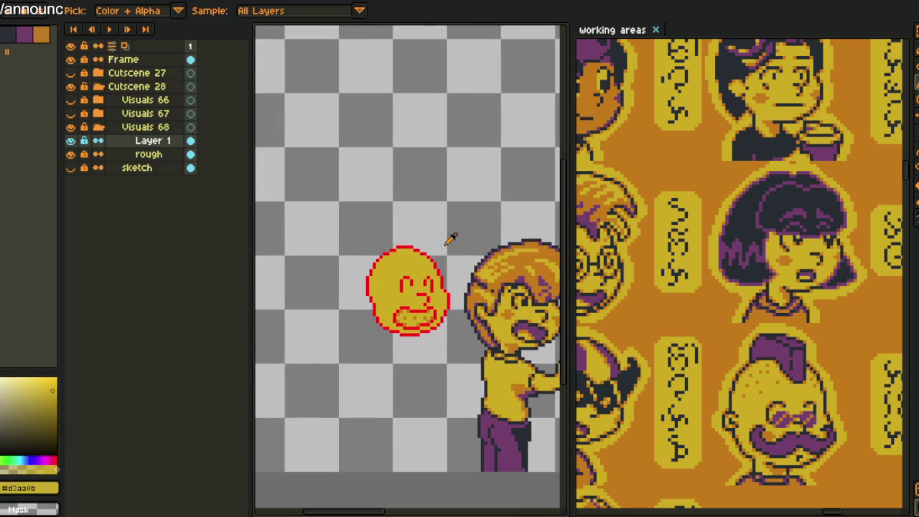
key(x)
scroll(376, 270, up, 2)
scroll(371, 277, down, 1)
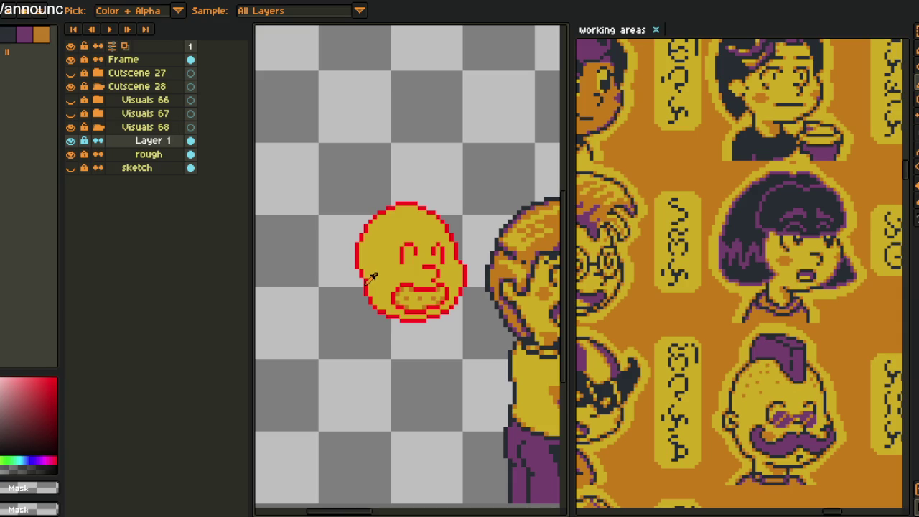
scroll(374, 273, up, 2)
scroll(371, 268, up, 2)
Erase red outline pixels on the head's left edge and bucket-fill the pocket yellow
mouse_move(369, 252)
mouse_down()
mouse_move(339, 248)
mouse_move(352, 276)
mouse_move(355, 240)
mouse_move(328, 238)
mouse_move(315, 253)
mouse_move(318, 284)
mouse_up()
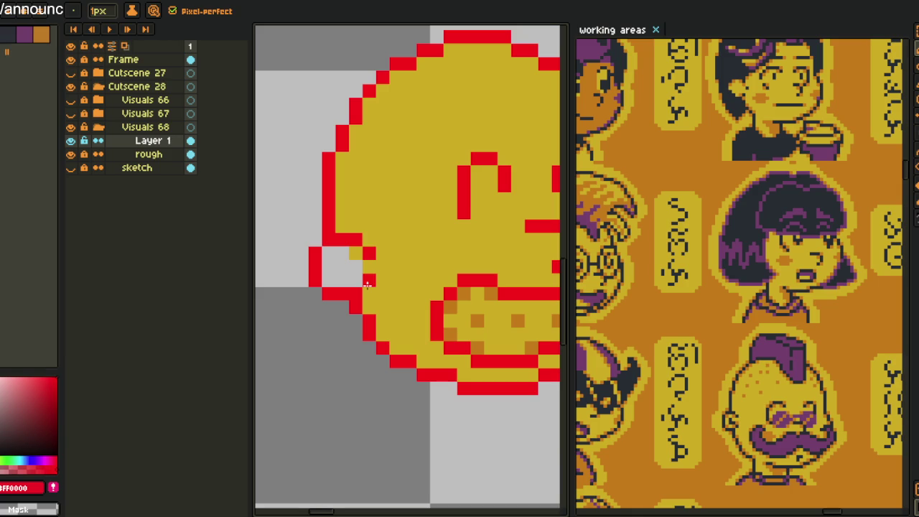
key(g)
alt+click(357, 273)
click(345, 266)
scroll(355, 270, down, 3)
scroll(369, 272, down, 2)
Sample the transparent background, then pick the red outline colour again
alt+click(361, 322)
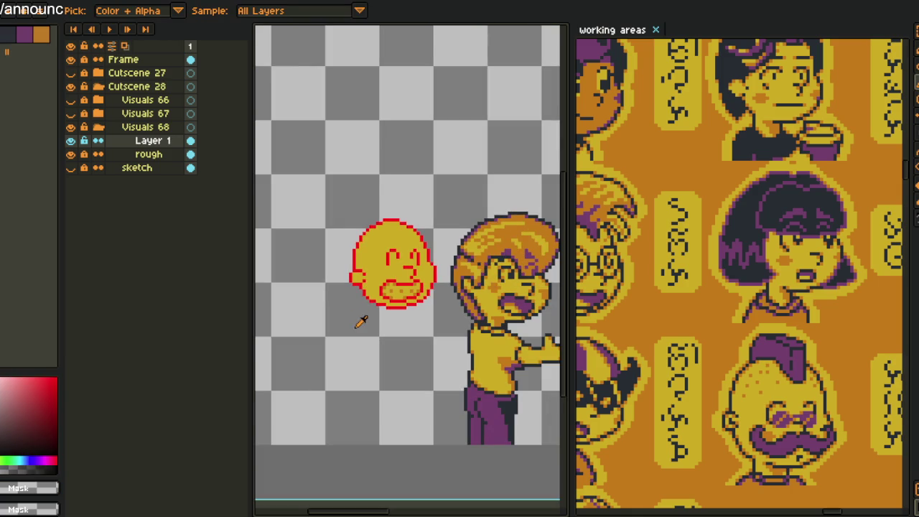
scroll(397, 277, up, 1)
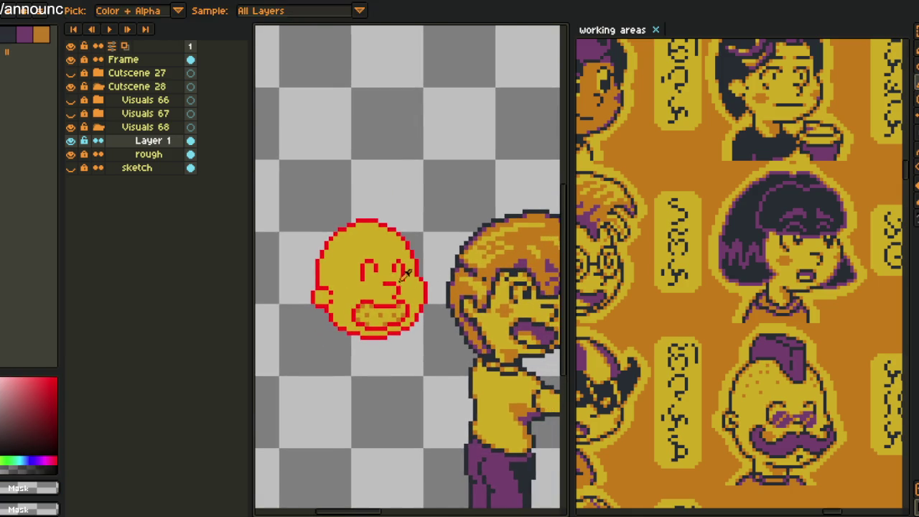
scroll(362, 272, down, 1)
scroll(381, 268, up, 1)
scroll(394, 265, up, 1)
scroll(388, 267, up, 1)
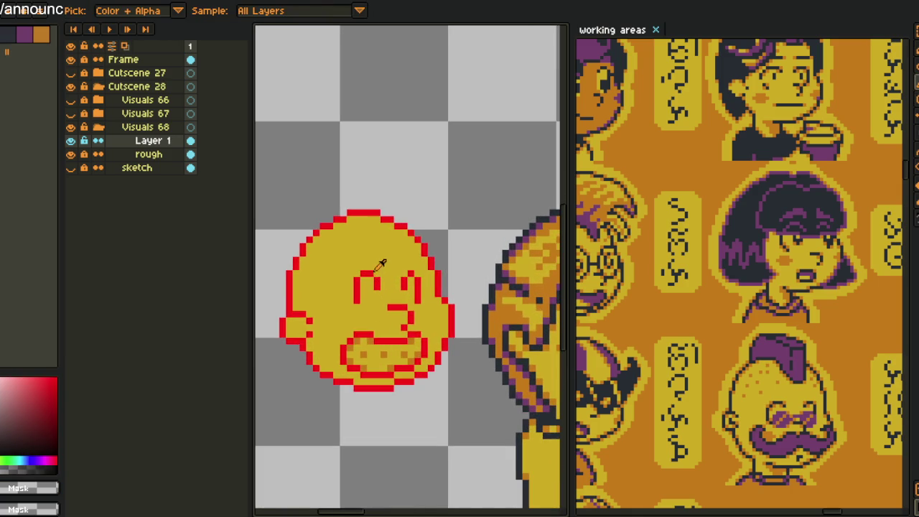
alt+click(370, 272)
scroll(325, 276, up, 3)
Draw red diagonal hair strokes across the forehead and down the head's upper right
mouse_move(307, 280)
mouse_down()
mouse_move(324, 262)
mouse_move(383, 242)
mouse_up()
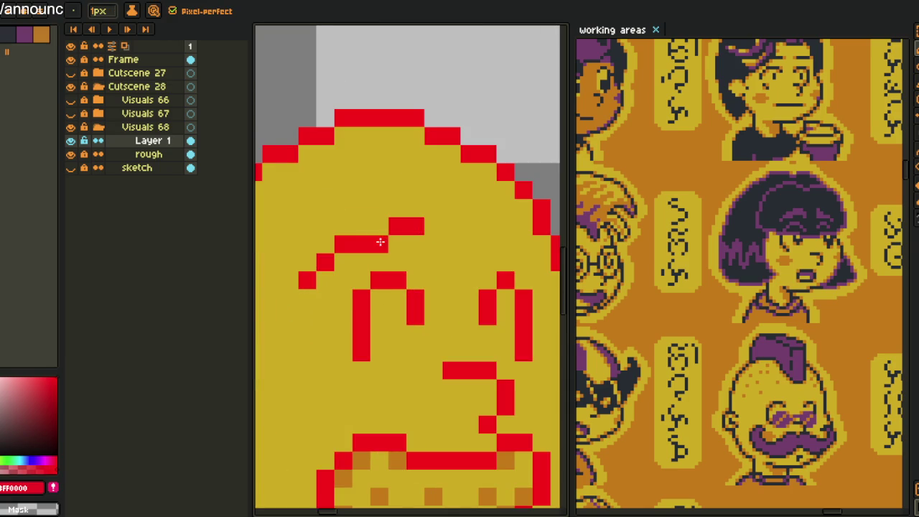
key(ctrl+z)
mouse_move(415, 208)
mouse_down()
mouse_move(411, 222)
mouse_move(307, 279)
mouse_move(329, 248)
mouse_move(407, 205)
mouse_up()
mouse_move(334, 248)
mouse_down()
mouse_move(384, 219)
mouse_move(417, 186)
mouse_up()
key(space)
drag(480, 248, 403, 233)
mouse_move(411, 215)
mouse_down()
mouse_move(410, 195)
mouse_move(410, 212)
mouse_move(458, 255)
mouse_move(464, 244)
mouse_move(431, 197)
mouse_up()
Sample the head's yellow and red outline colours and save the drawing
key(alt)
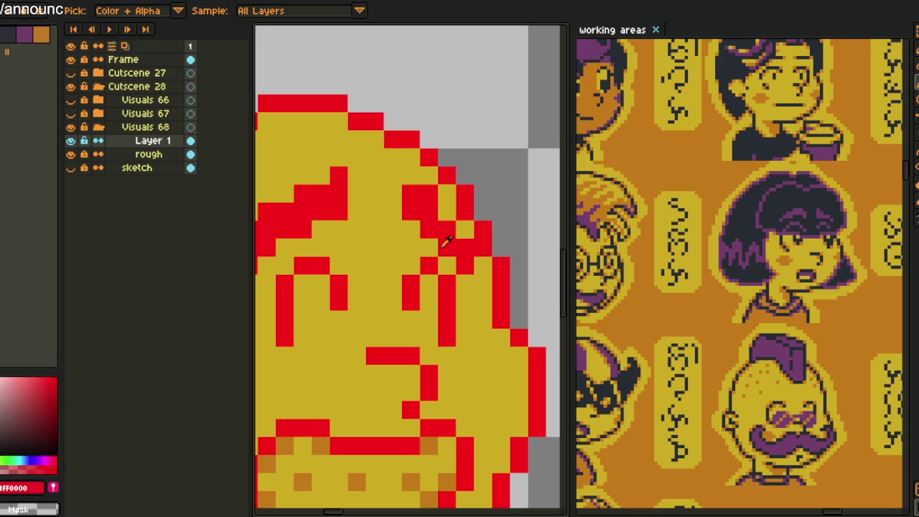
alt+click(446, 243)
scroll(446, 245, down, 3)
scroll(445, 248, up, 2)
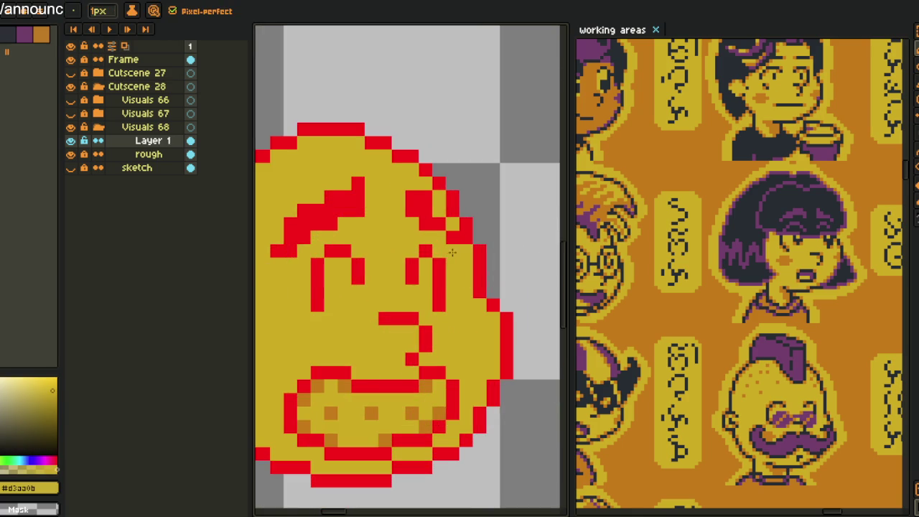
scroll(452, 252, down, 3)
alt+click(459, 237)
key(ctrl+s)
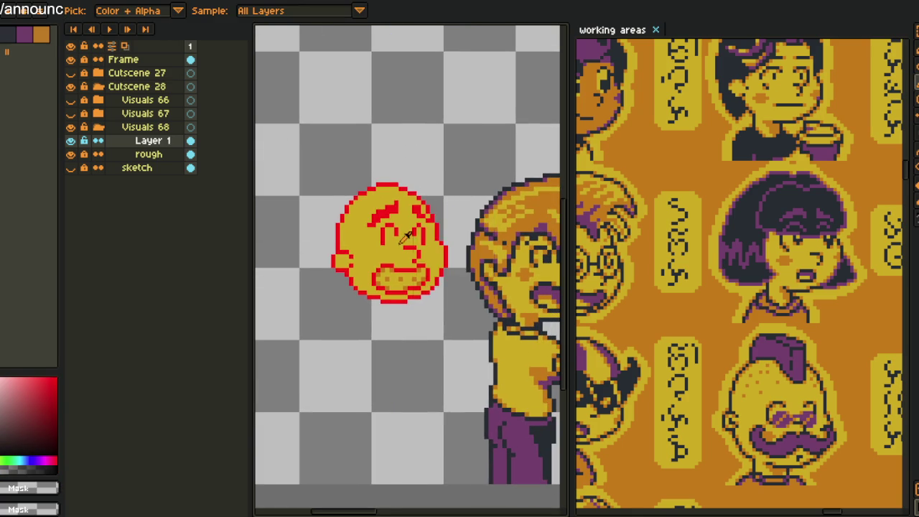
scroll(393, 259, up, 2)
scroll(393, 259, up, 1)
Paint an orange blush patch on the left cheek using the mouth's orange
alt+click(389, 293)
scroll(393, 289, up, 1)
click(381, 270)
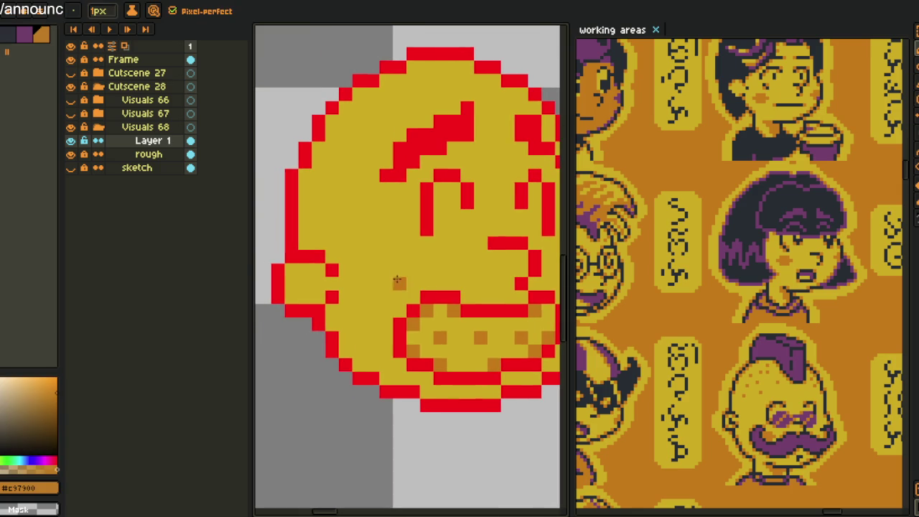
click(372, 270)
drag(400, 270, 383, 281)
click(372, 283)
Paint an orange blush patch on the right cheek, switch back to red, and save
mouse_move(386, 293)
mouse_down()
mouse_move(330, 290)
mouse_move(296, 276)
mouse_up()
drag(441, 287, 384, 305)
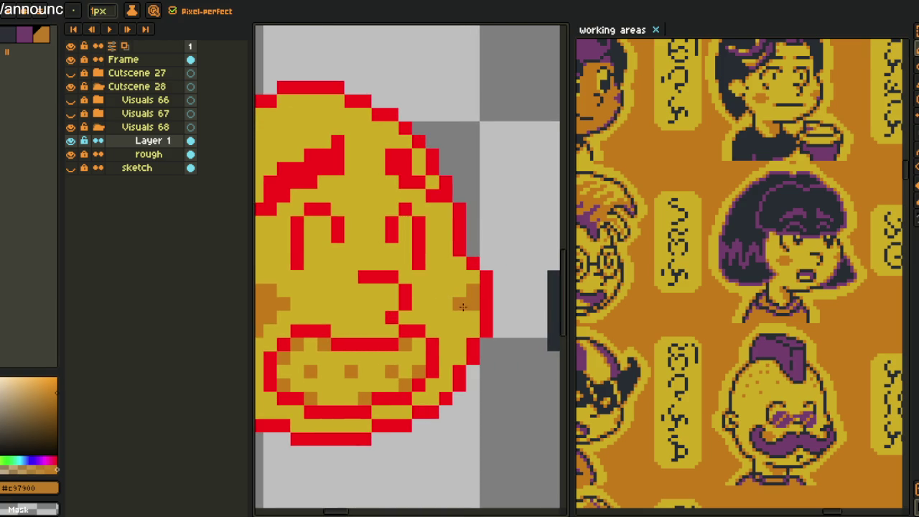
drag(469, 316, 453, 310)
scroll(464, 297, down, 3)
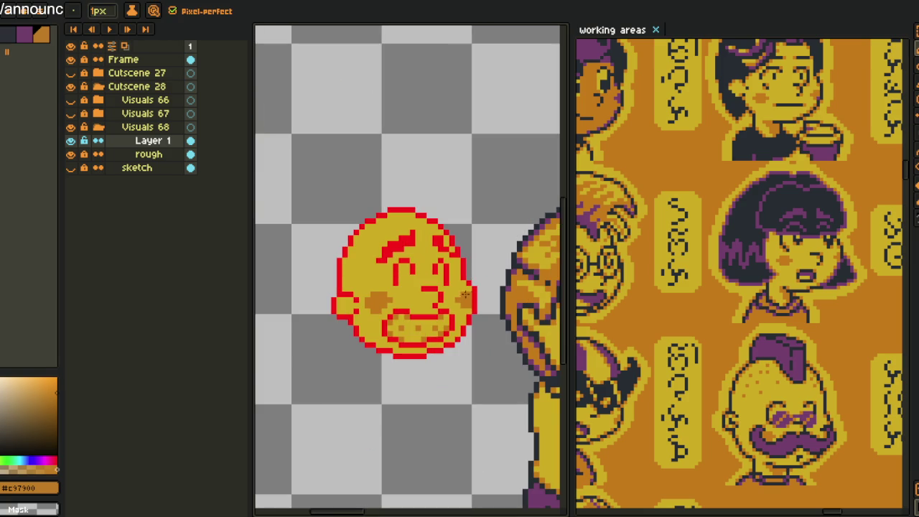
key(i)
click(460, 273)
key(ctrl+s)
right_click(135, 144)
Add a new Layer 2 above Layer 1 and centre the view over the head
click(247, 166)
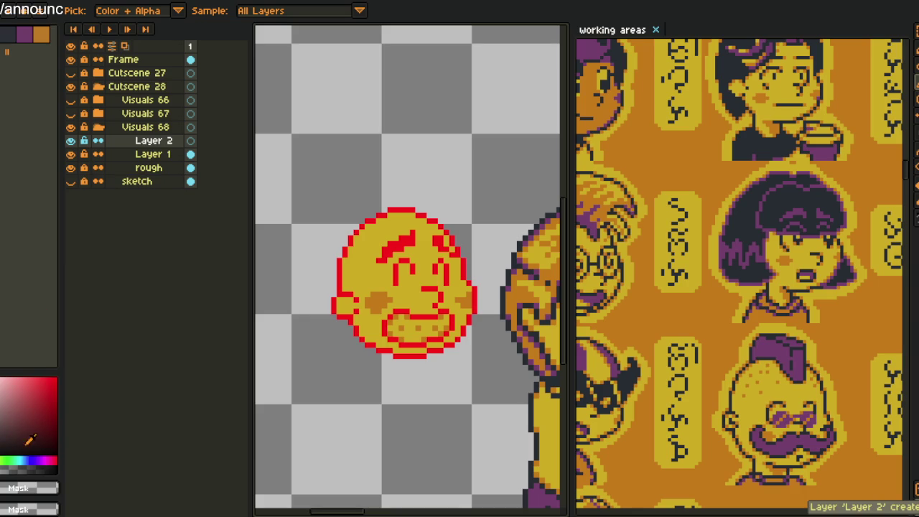
key(h)
mouse_move(425, 254)
mouse_down()
mouse_move(415, 265)
mouse_move(474, 269)
mouse_move(392, 114)
mouse_move(410, 164)
mouse_move(323, 209)
mouse_up()
scroll(415, 265, up, 2)
scroll(404, 166, down, 1)
Draw black pencil lines across the forehead and eyes, up the right side and along the top
key(b)
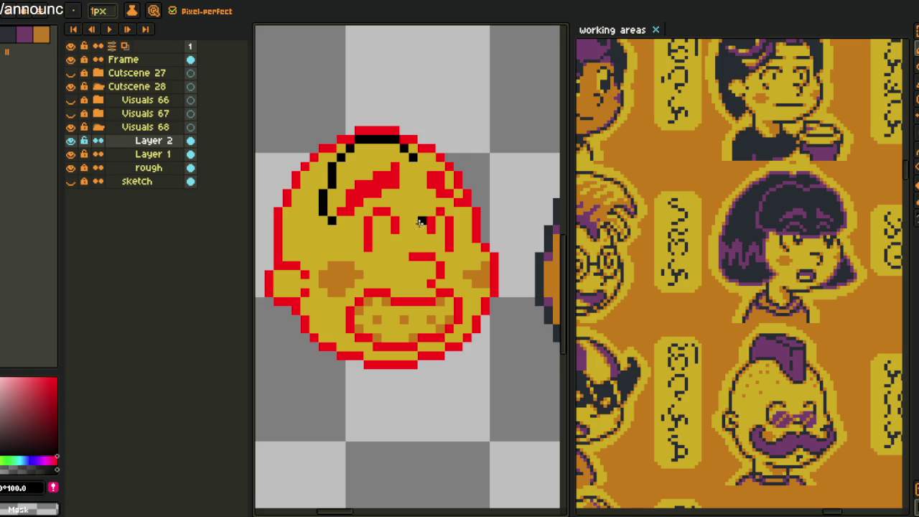
mouse_move(424, 222)
mouse_down()
mouse_move(293, 219)
mouse_move(442, 248)
mouse_up()
scroll(352, 219, up, 1)
click(374, 229)
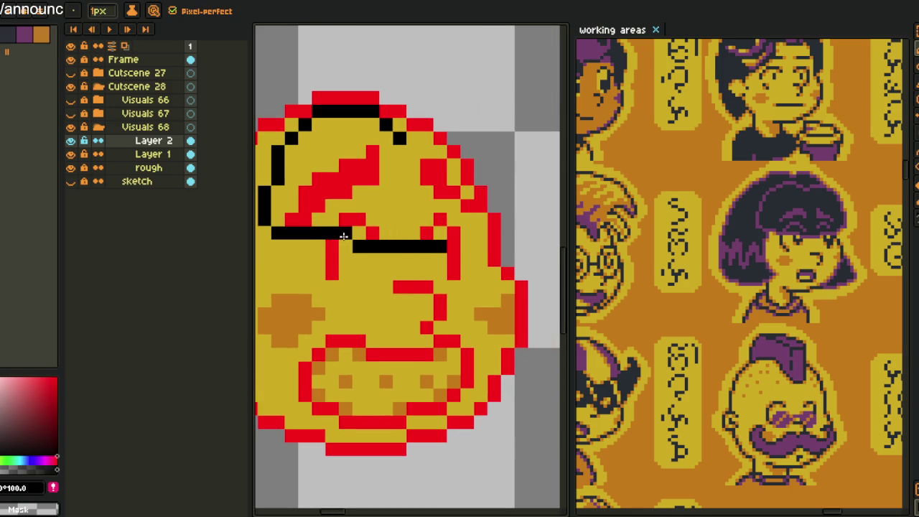
mouse_move(344, 244)
mouse_down()
mouse_move(447, 245)
mouse_move(497, 224)
mouse_move(507, 176)
mouse_up()
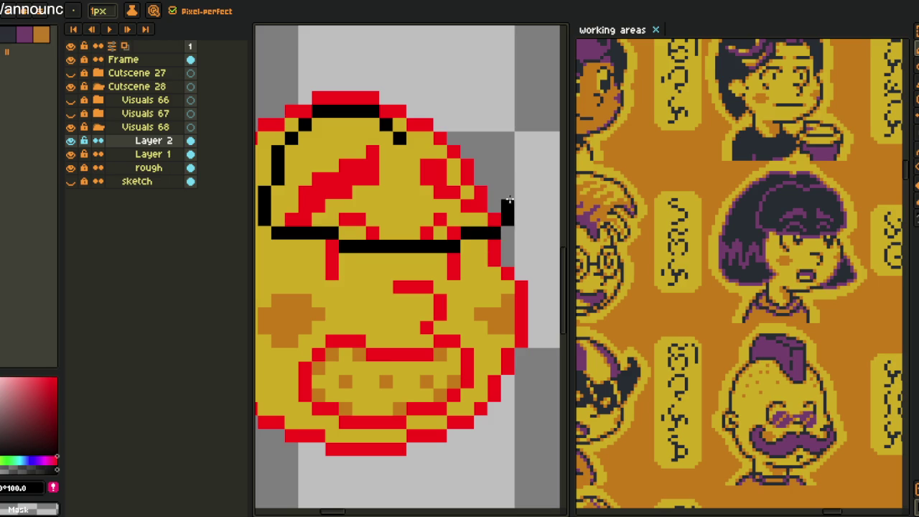
mouse_move(514, 217)
mouse_down()
mouse_move(493, 150)
mouse_move(431, 108)
mouse_up()
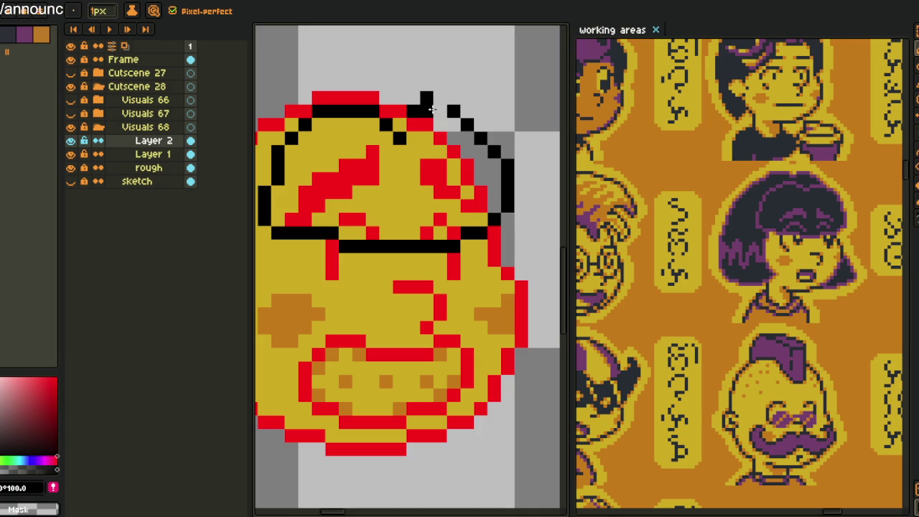
drag(431, 108, 401, 124)
key(z)
scroll(431, 201, down, 4)
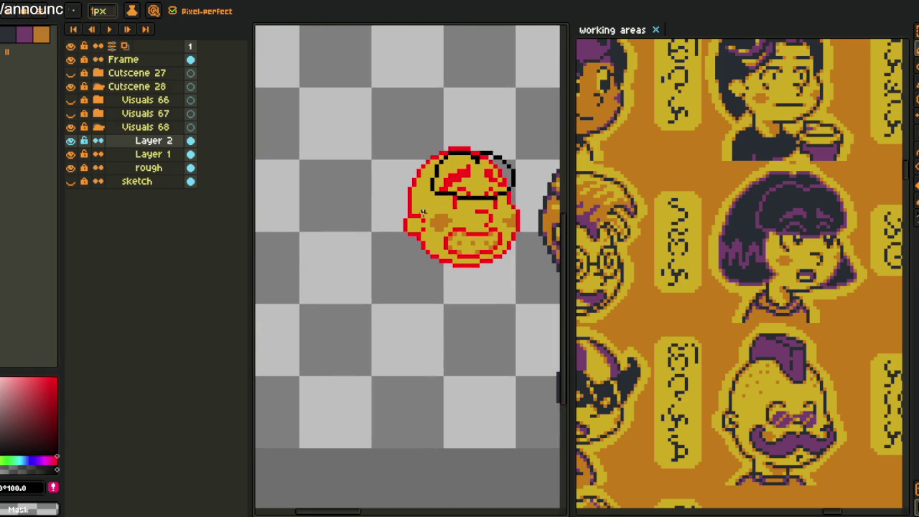
Draw a black line down the head's left side and reshape its lower-left edge
scroll(427, 208, up, 2)
key(b)
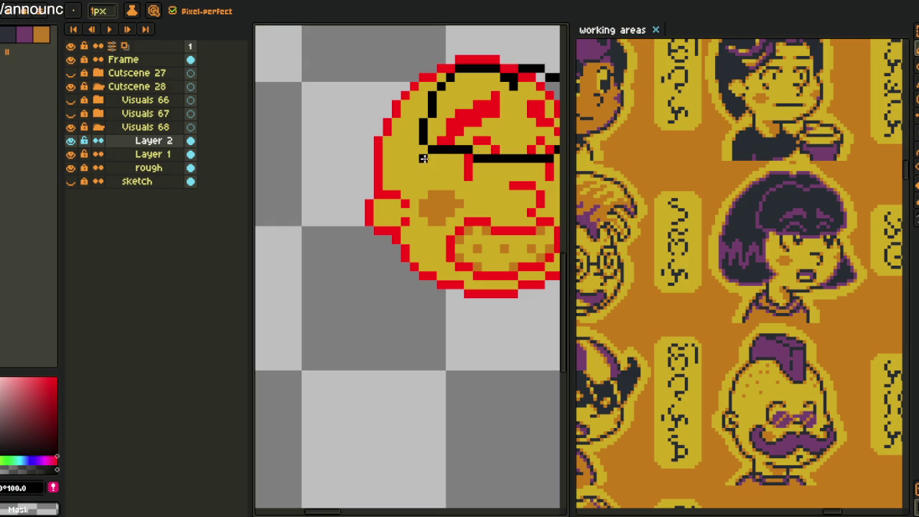
drag(430, 161, 415, 270)
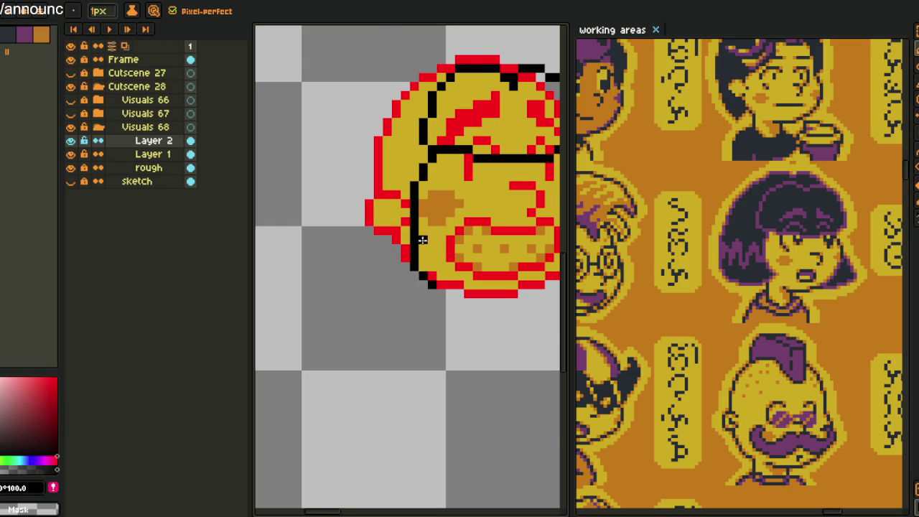
scroll(423, 249, up, 1)
drag(406, 208, 406, 276)
mouse_move(406, 244)
mouse_down()
mouse_move(424, 274)
mouse_move(410, 271)
mouse_up()
drag(435, 312, 436, 283)
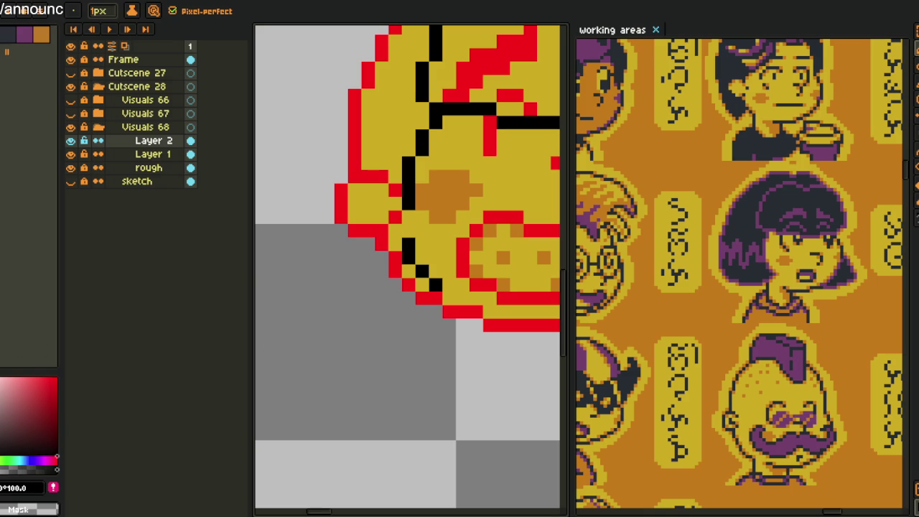
Add a black stroke leftward from the lower-left edge and an outline stroke above the head
drag(435, 293, 349, 332)
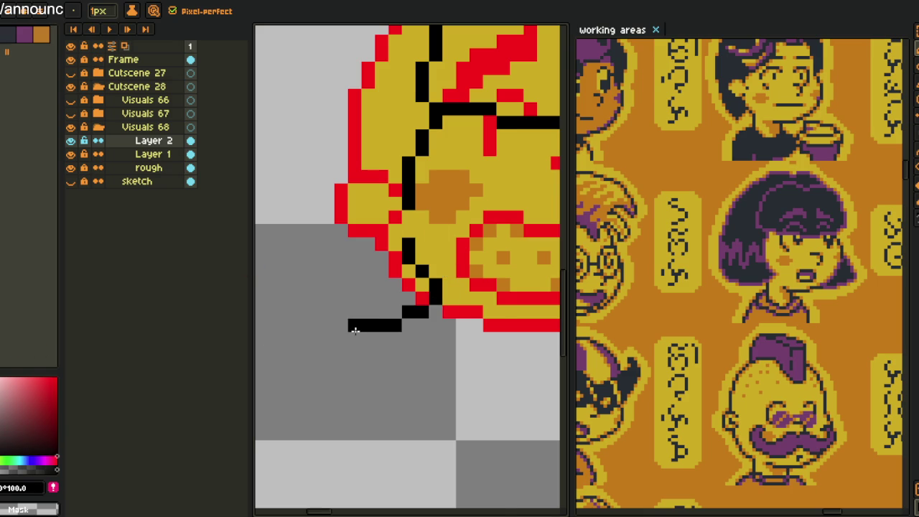
scroll(352, 330, down, 3)
scroll(372, 318, up, 1)
scroll(372, 317, down, 1)
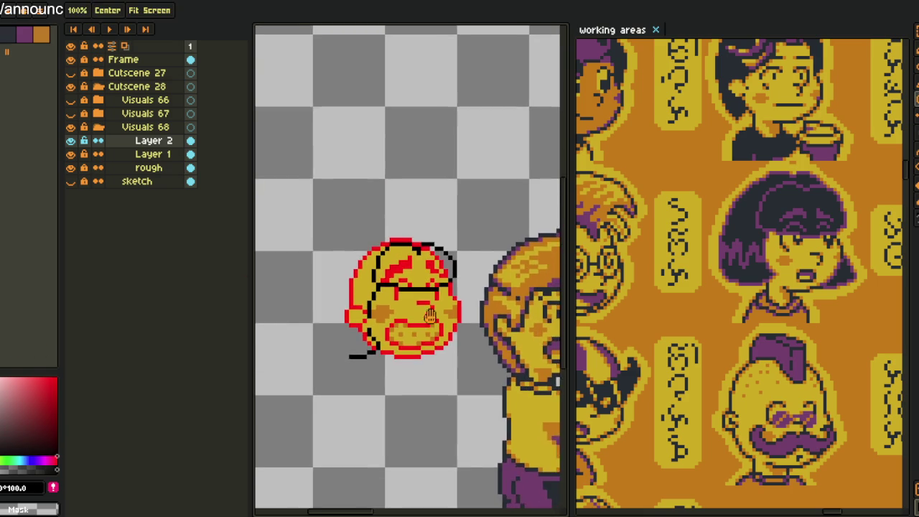
scroll(439, 232, up, 1)
scroll(521, 225, up, 1)
drag(510, 242, 416, 241)
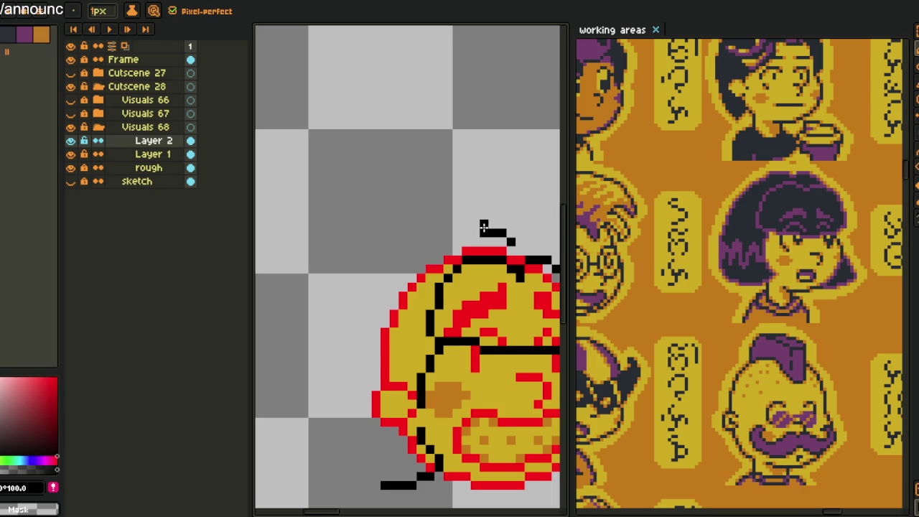
mouse_move(482, 231)
mouse_down()
mouse_move(448, 227)
mouse_move(407, 242)
mouse_up()
mouse_move(363, 280)
mouse_down()
mouse_move(363, 130)
mouse_move(375, 180)
mouse_up()
Curve the black outline up the head's left side, joining it to the top stroke
drag(372, 366, 354, 335)
mouse_move(380, 374)
mouse_down()
mouse_move(340, 310)
mouse_move(351, 248)
mouse_move(379, 201)
mouse_up()
mouse_move(415, 144)
mouse_down()
mouse_move(367, 216)
mouse_move(359, 258)
mouse_up()
scroll(398, 166, up, 1)
scroll(398, 166, up, 1)
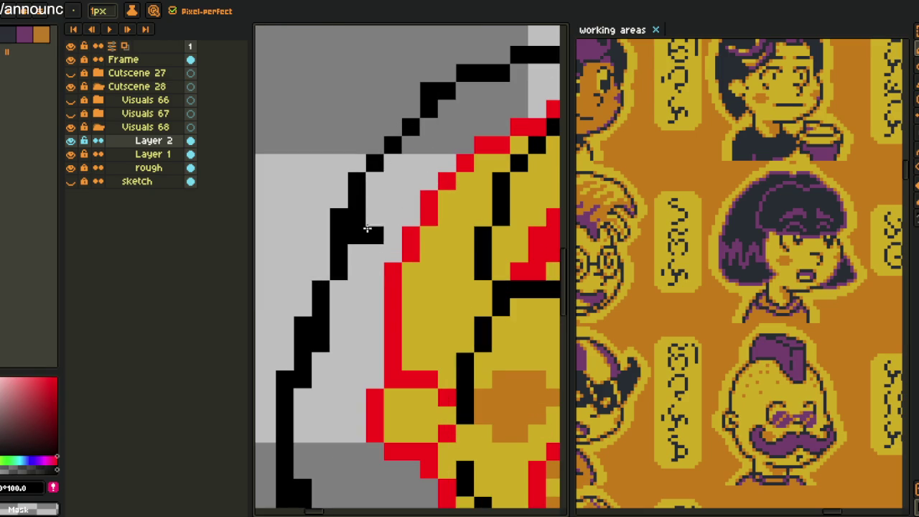
scroll(371, 251, down, 2)
scroll(333, 312, up, 2)
Clean up the stray stepped pixels at the outline's lower-left corner
drag(333, 311, 359, 343)
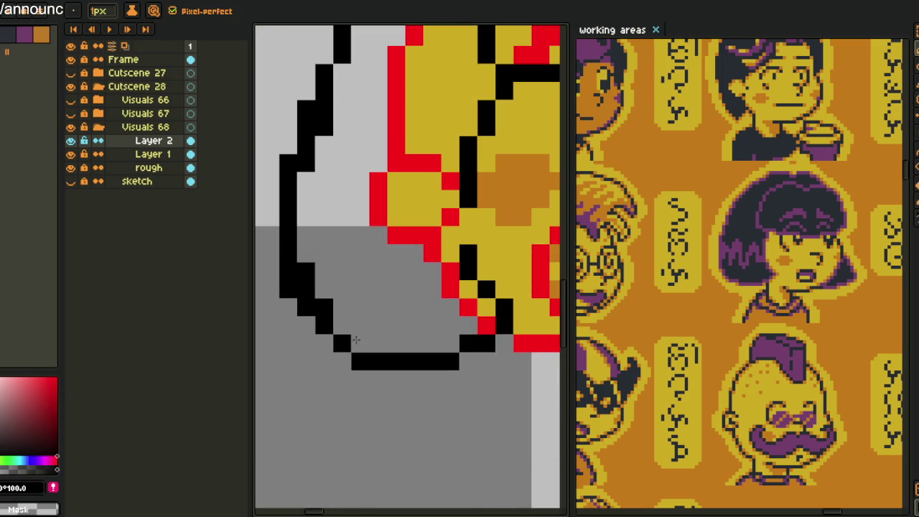
click(379, 361)
key(ctrl+z)
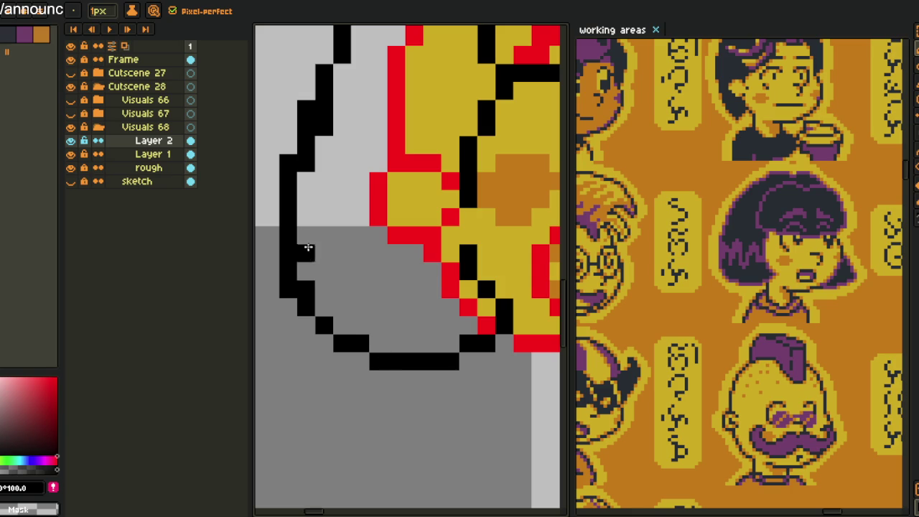
scroll(293, 287, down, 2)
scroll(337, 289, up, 1)
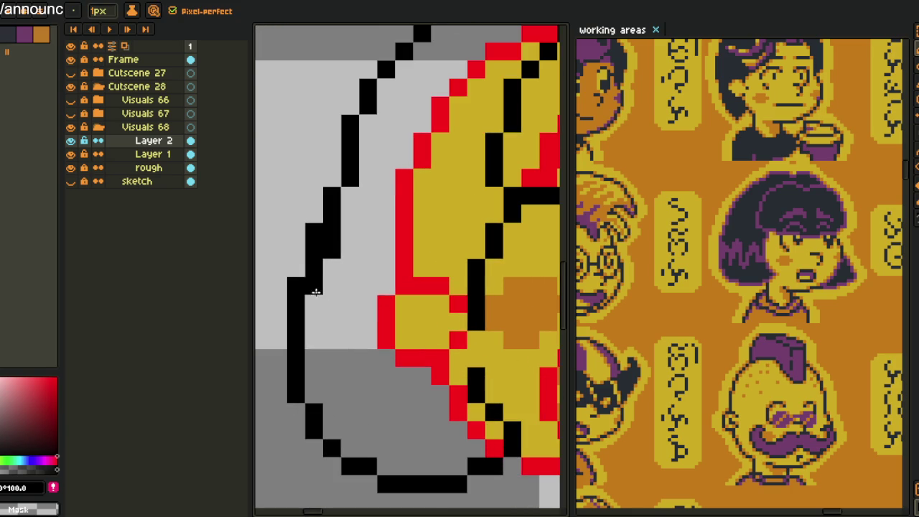
scroll(393, 220, down, 4)
scroll(393, 220, up, 2)
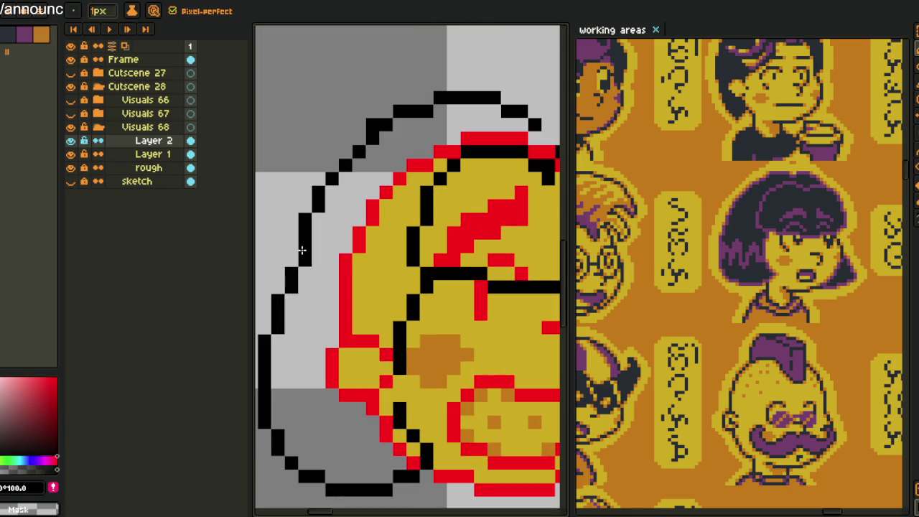
scroll(344, 199, down, 1)
scroll(389, 148, up, 1)
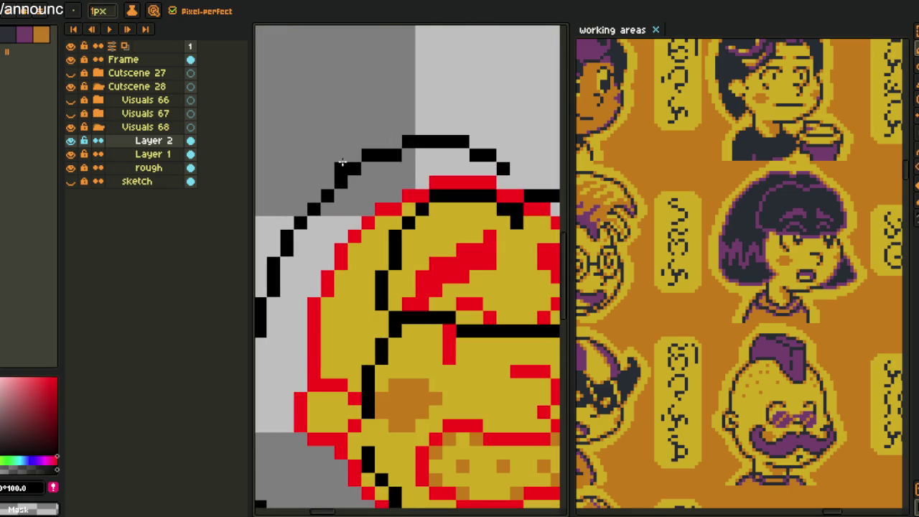
scroll(342, 168, down, 1)
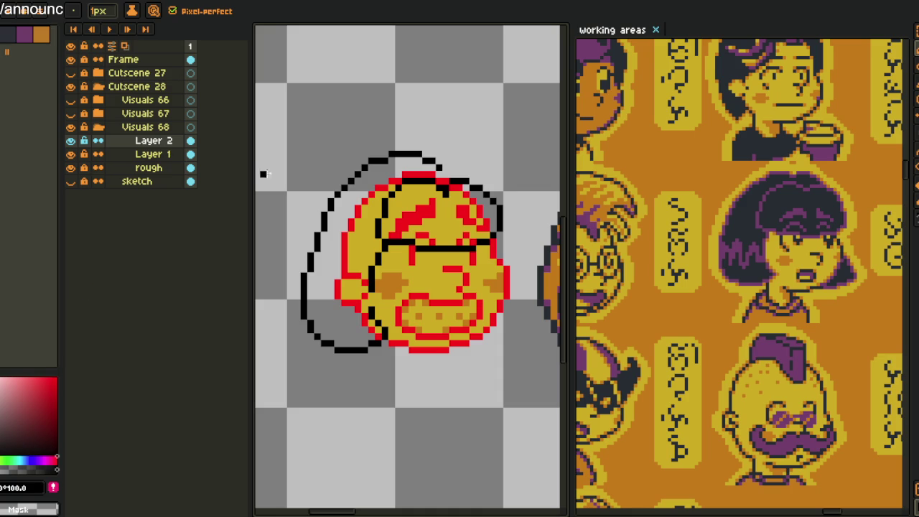
Tidy the top outline pixels, redrawing them in black sampled from the canvas
scroll(431, 185, up, 1)
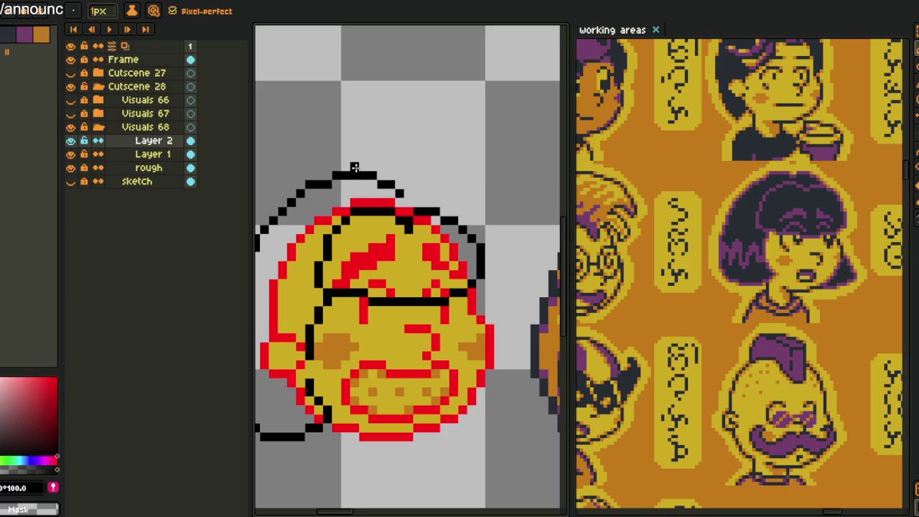
key(m)
drag(337, 169, 399, 201)
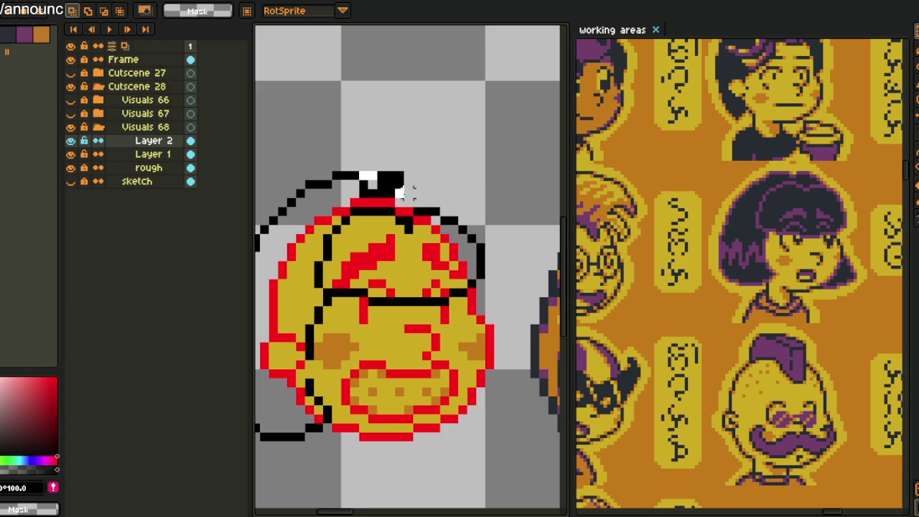
key(b)
alt+click(371, 180)
drag(386, 173, 390, 175)
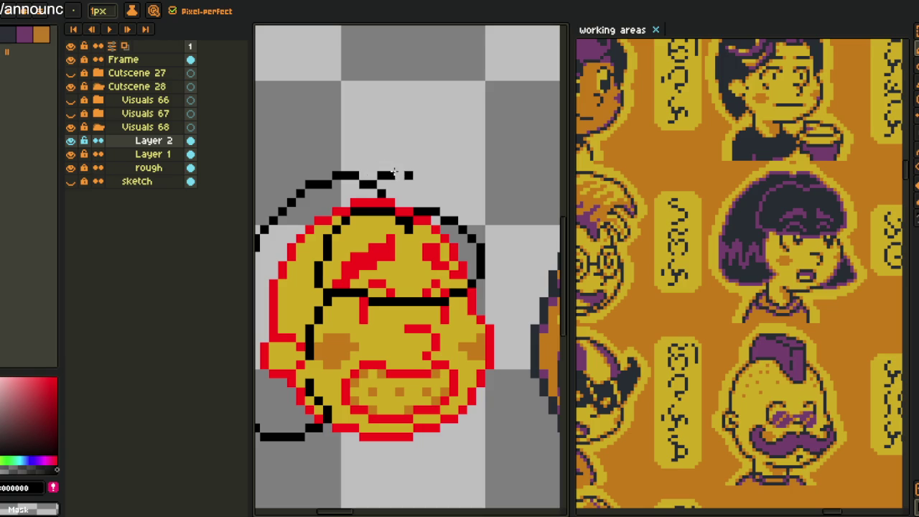
drag(422, 175, 427, 188)
Draw the black outline down the face's right edge, hooking in below the cheek
scroll(458, 220, down, 1)
scroll(470, 263, down, 2)
scroll(454, 278, up, 1)
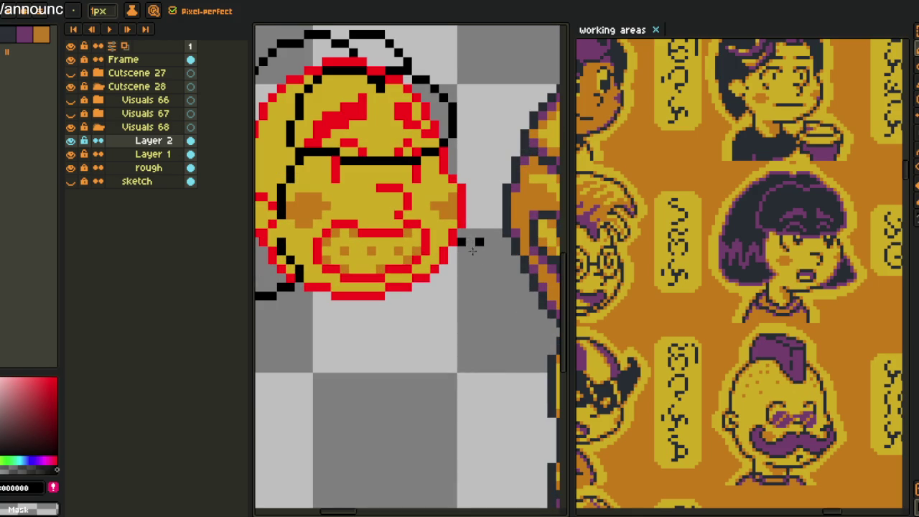
mouse_move(442, 193)
mouse_down()
mouse_move(479, 250)
mouse_move(465, 273)
mouse_move(425, 289)
mouse_up()
scroll(427, 287, up, 1)
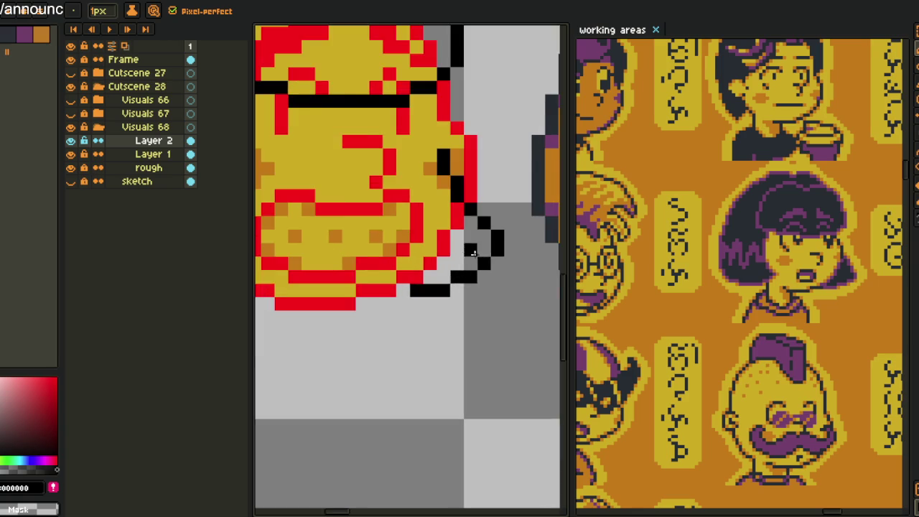
scroll(477, 235, down, 2)
scroll(476, 236, up, 2)
key(e)
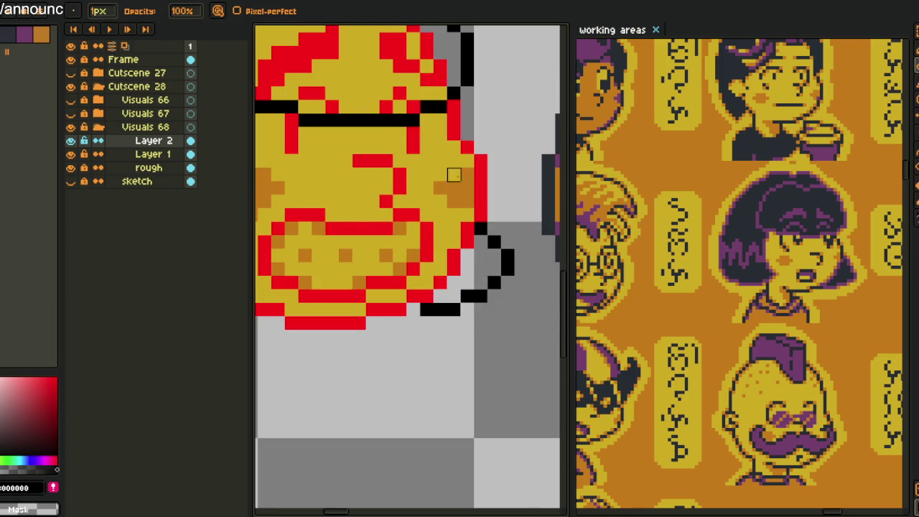
scroll(454, 189, down, 3)
Sample purple #753f6d from the canvas and bucket-fill the new hair outline with it
key(i)
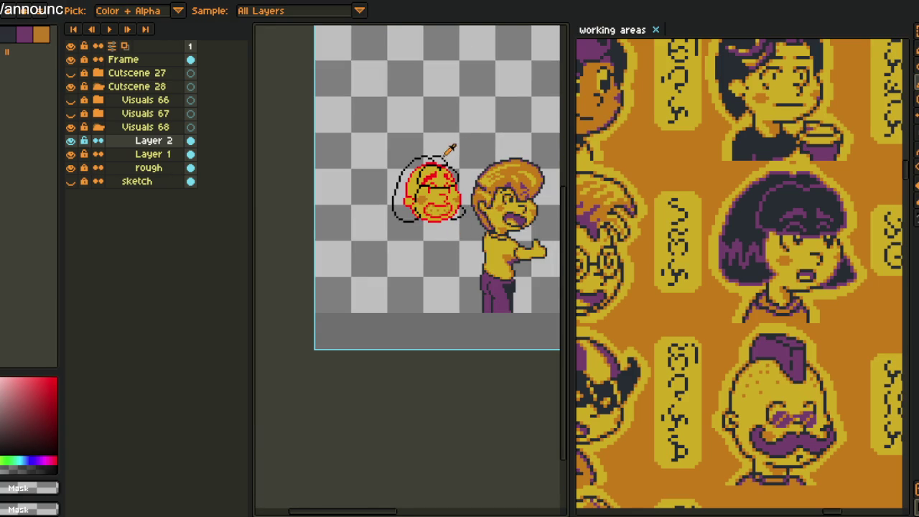
scroll(447, 154, up, 1)
click(267, 184)
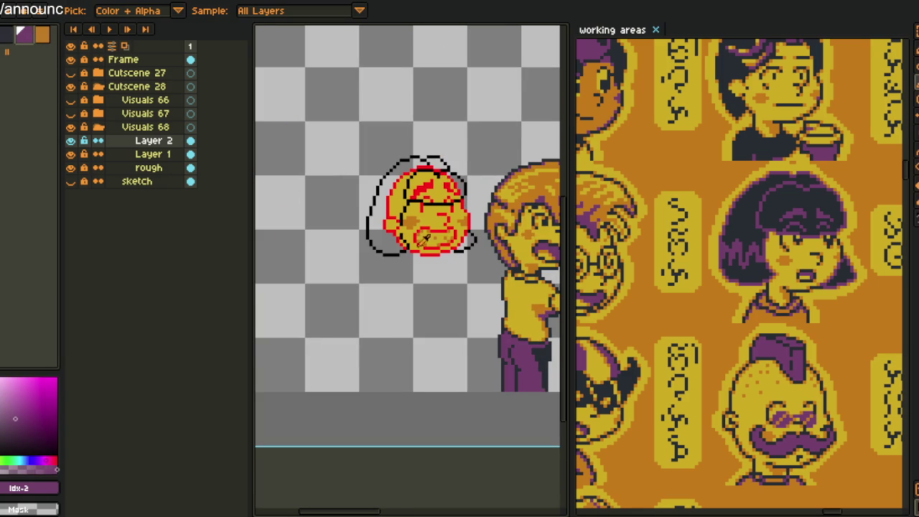
scroll(425, 243, up, 2)
key(g)
click(382, 248)
Fill the stray yellow and red pixels inside the hair with purple
scroll(395, 238, up, 1)
scroll(395, 238, up, 1)
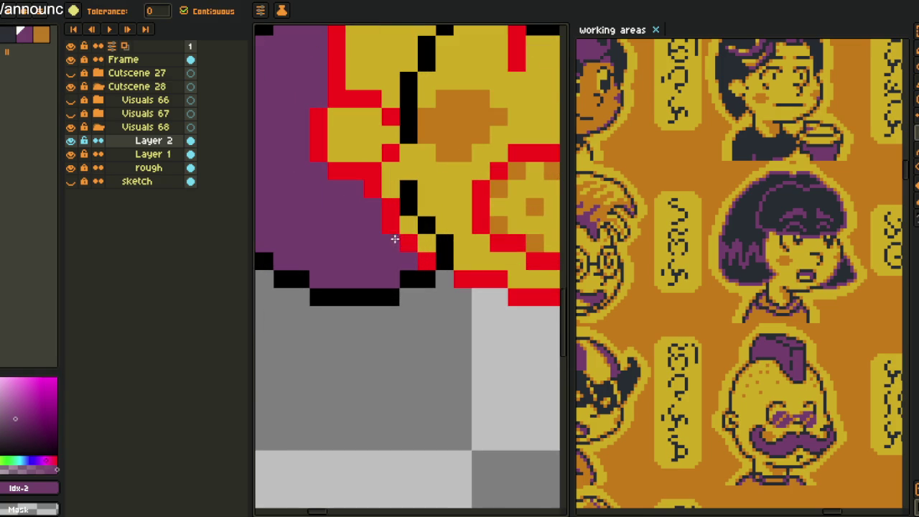
click(427, 243)
click(409, 245)
click(405, 230)
Pencil a black line separating hair from face and recolour a stray black pixel purple
key(b)
alt+click(406, 191)
drag(406, 191, 404, 153)
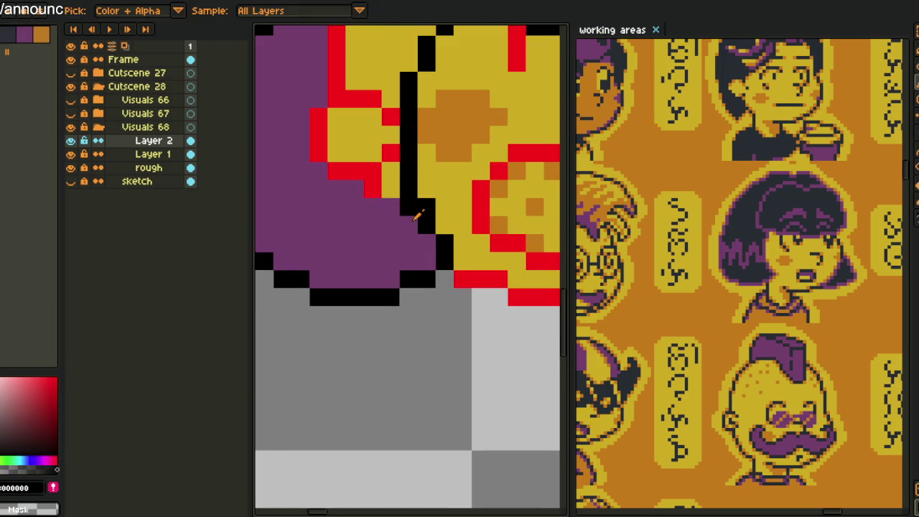
alt+click(393, 208)
click(409, 206)
Fill the remaining yellow and red regions at the top of the hair purple
key(g)
click(360, 154)
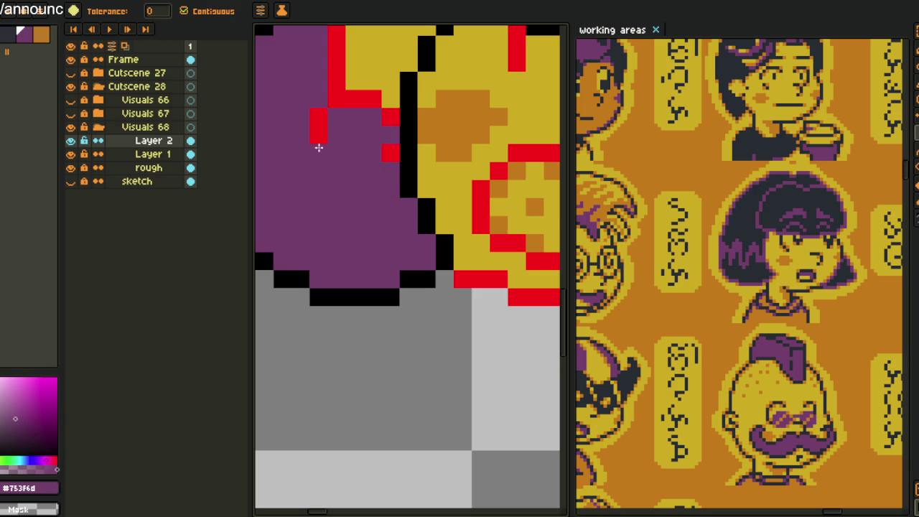
drag(370, 104, 340, 292)
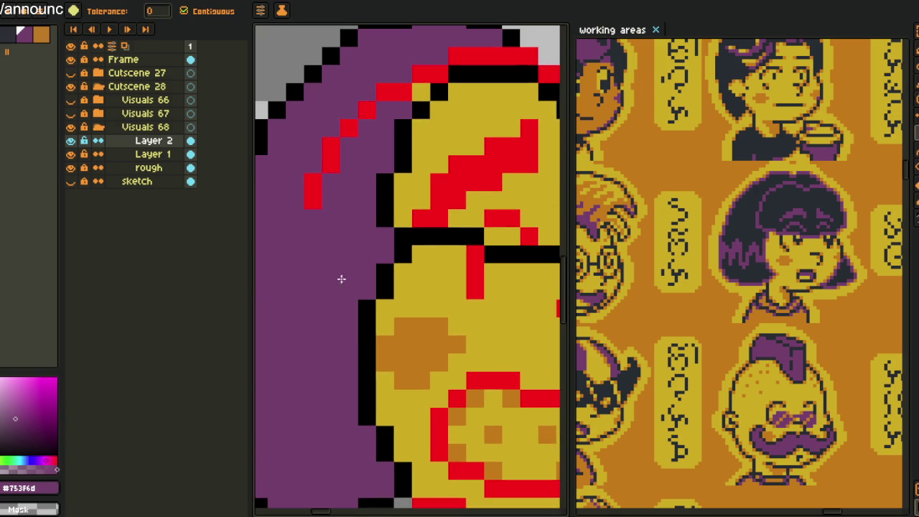
click(381, 93)
click(420, 89)
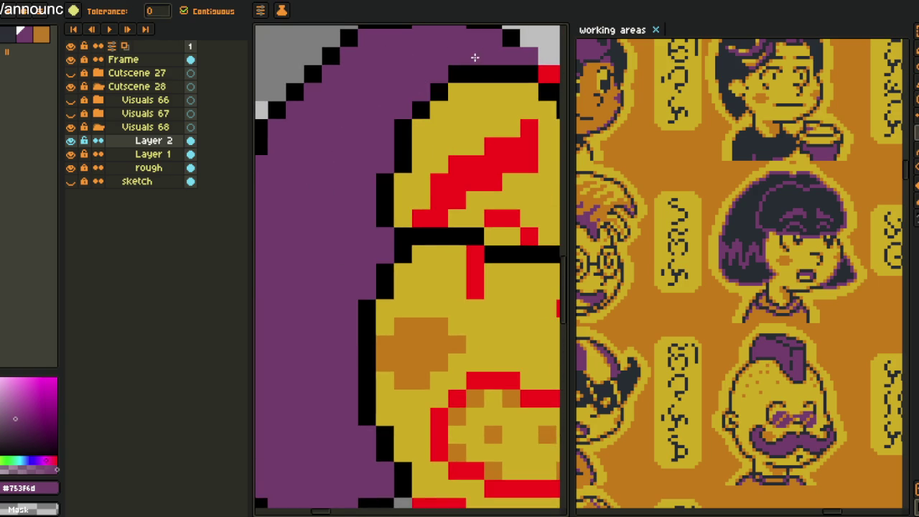
drag(475, 57, 324, 115)
click(410, 101)
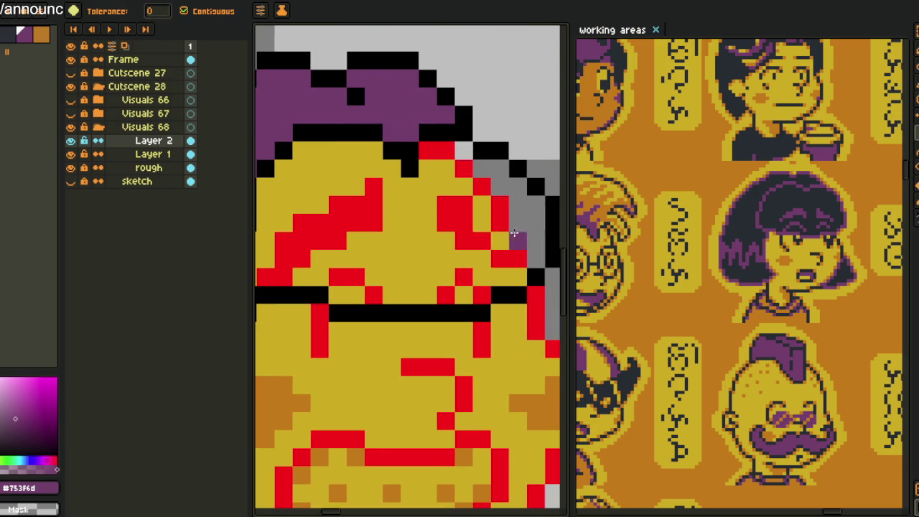
Draw a purple stroke along the hair edge and fill the grey gap and head top purple
key(b)
drag(523, 264, 461, 172)
key(g)
click(488, 175)
click(447, 276)
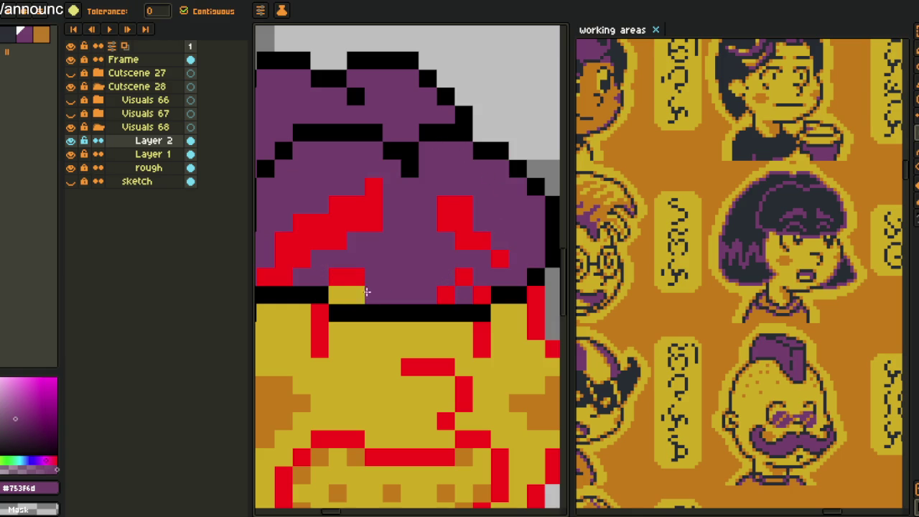
scroll(453, 273, down, 3)
Fill the right cheek gap purple, then sample red to begin replacing the hair colour
key(i)
key(g)
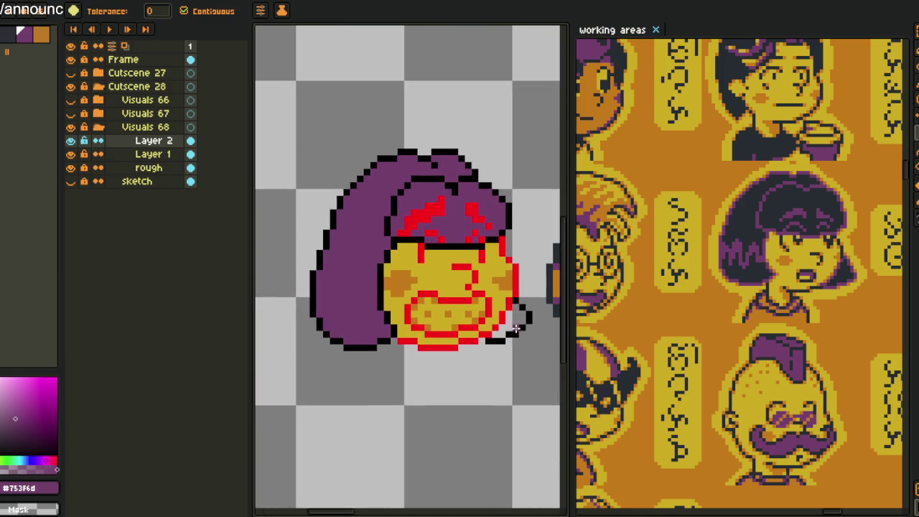
click(516, 324)
key(i)
click(455, 192)
click(370, 229)
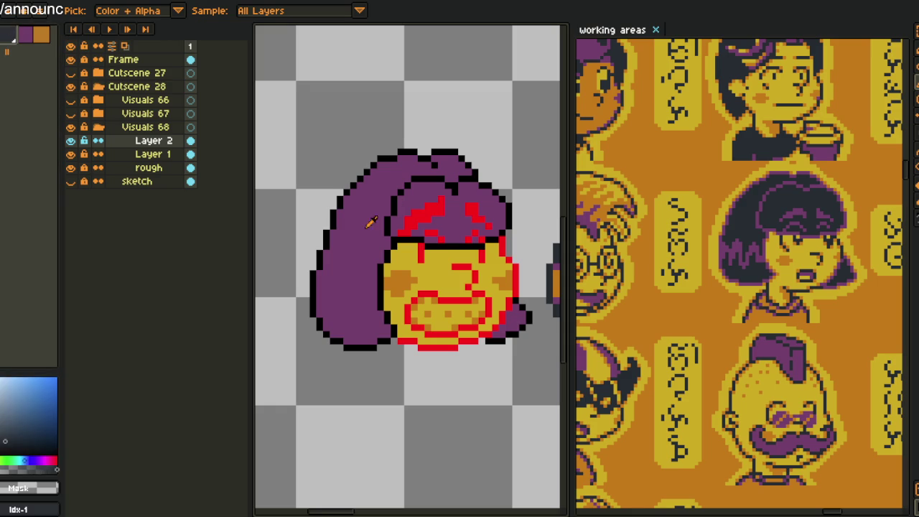
Replace the purple hair colour with dark navy and fill the red pixels inside the hair
key(ctrl+r)
click(365, 404)
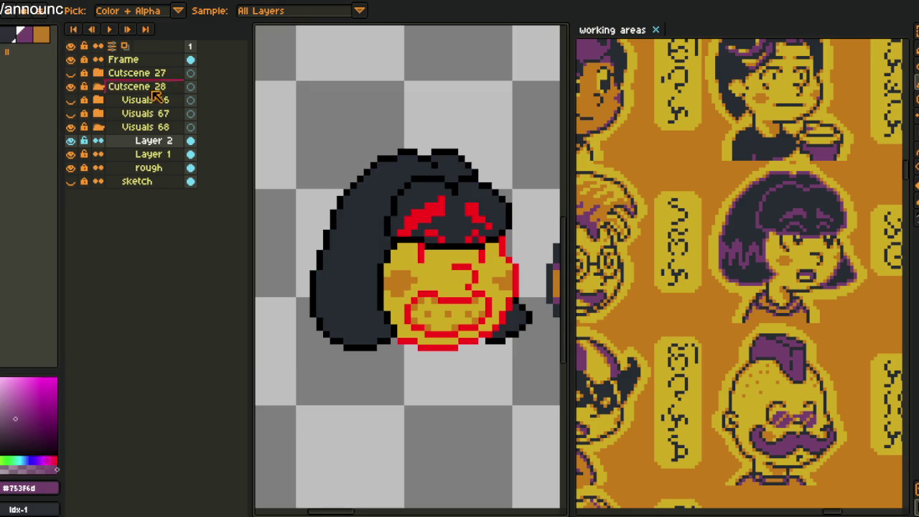
key(g)
scroll(421, 219, up, 3)
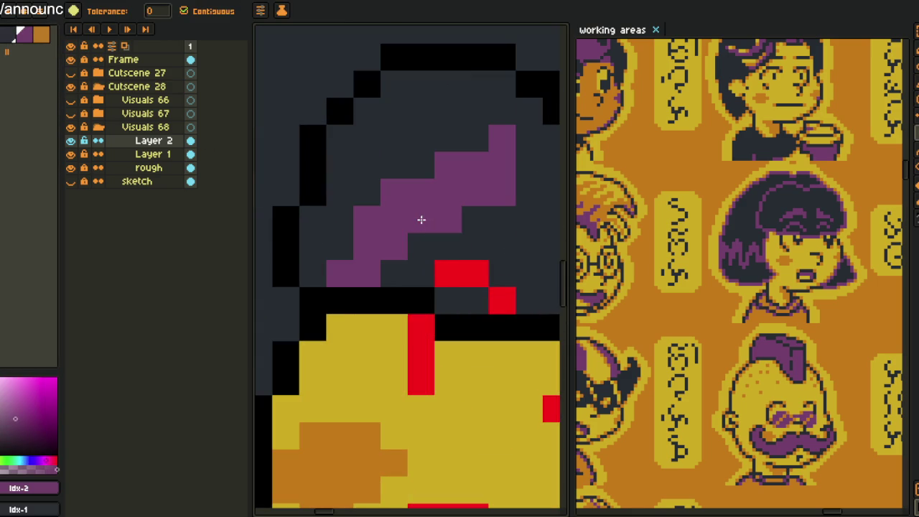
drag(496, 288, 426, 247)
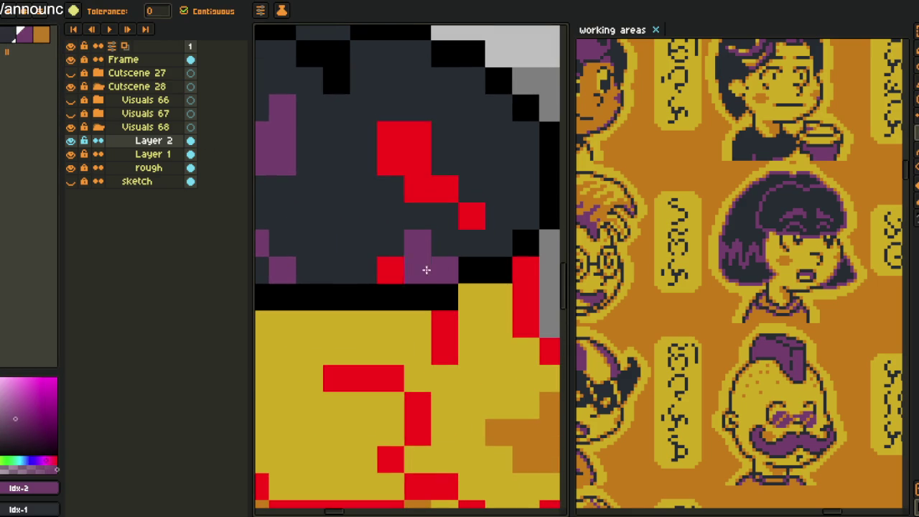
click(472, 215)
Save the file with Ctrl+S and hide the hair on Layer 2
key(i)
scroll(472, 211, down, 3)
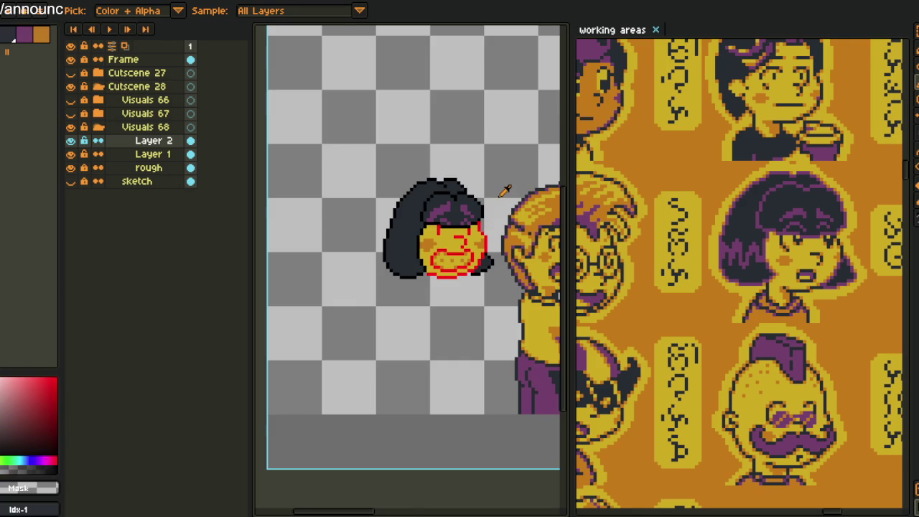
scroll(507, 189, down, 2)
key(ctrl+s)
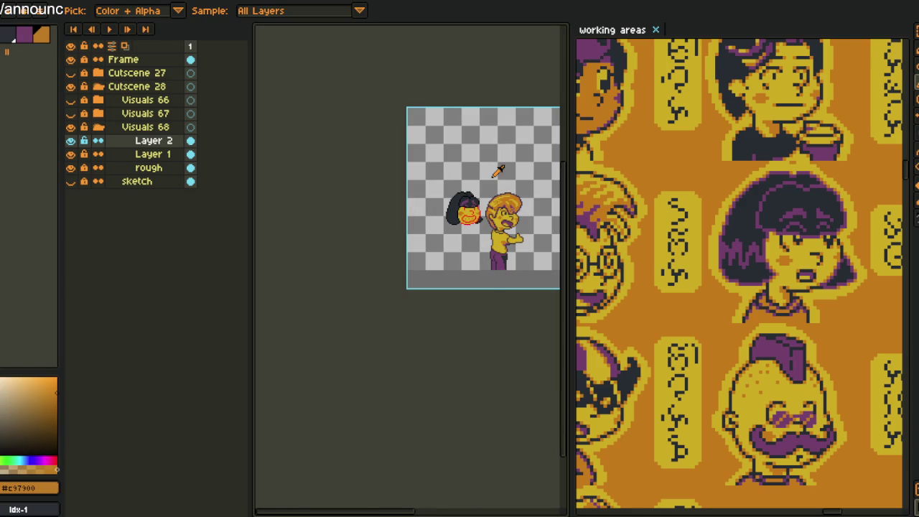
click(495, 174)
drag(467, 240, 392, 230)
click(70, 141)
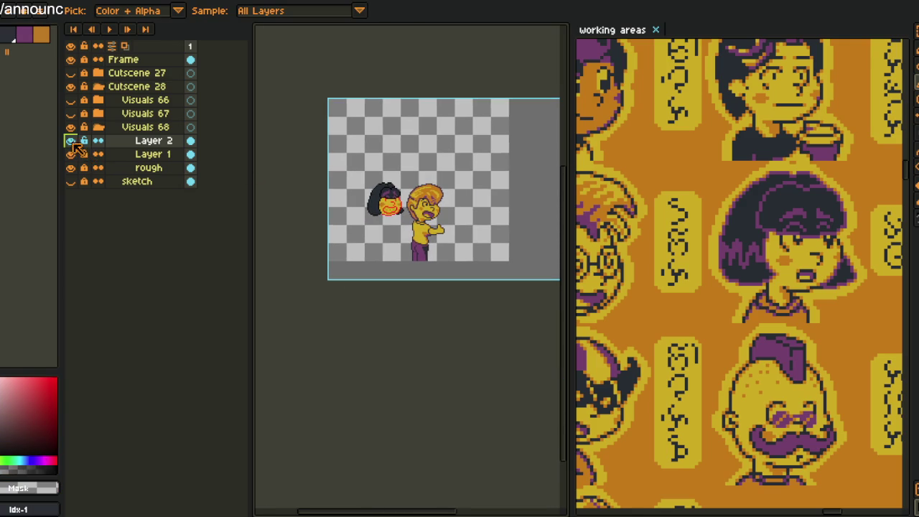
On Layer 1, marquee the yellow face and scale it from 29×32 to about 26×29 pixels
scroll(459, 230, up, 2)
scroll(480, 240, up, 1)
click(479, 239)
scroll(398, 237, up, 1)
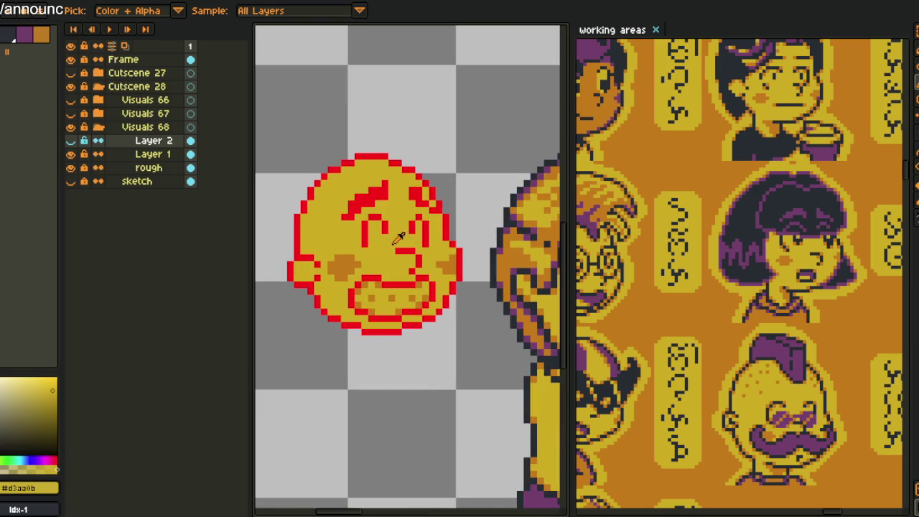
click(122, 154)
key(m)
mouse_move(275, 136)
mouse_down()
mouse_move(465, 349)
mouse_move(396, 354)
mouse_up()
scroll(467, 352, down, 2)
key(ctrl+t)
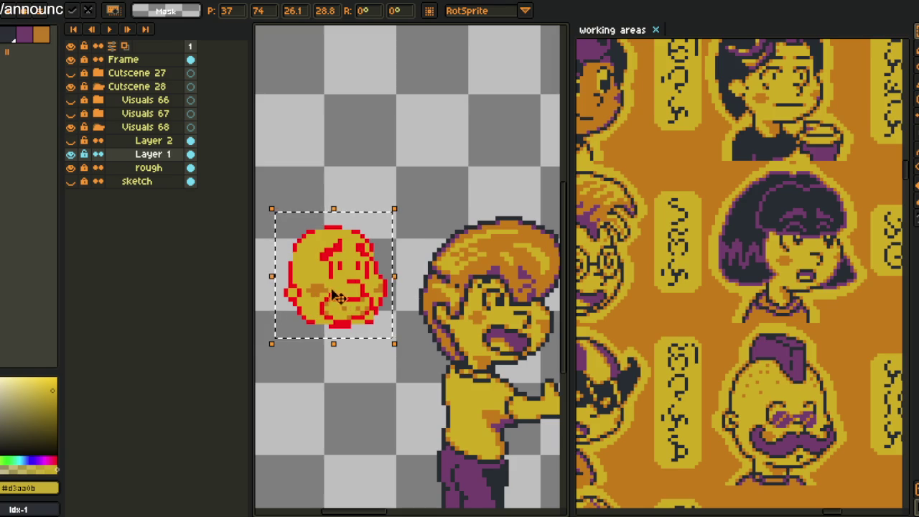
Nudge and commit the scaled face, then show Layer 2's hair again
drag(338, 280, 350, 289)
click(390, 146)
click(71, 141)
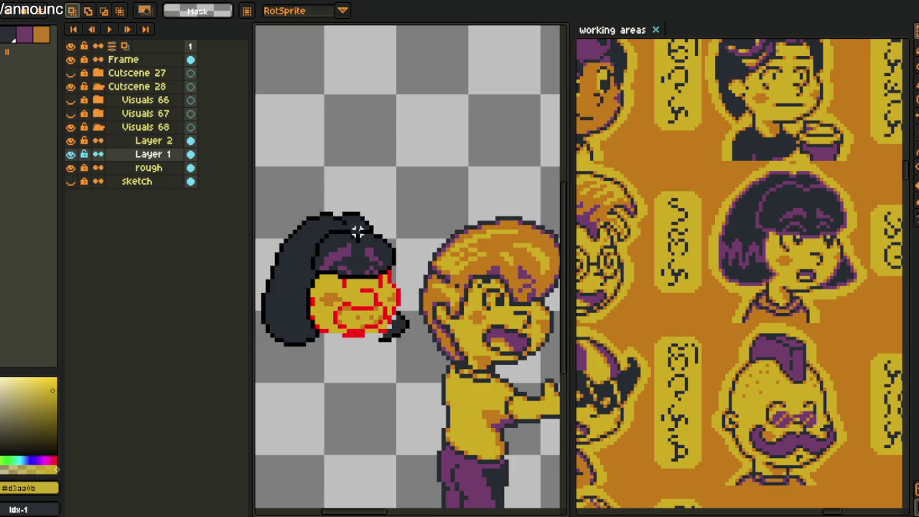
drag(314, 228, 340, 228)
Select the face region, shift it to sit under the hair, commit it, and select Layer 2
drag(257, 172, 494, 422)
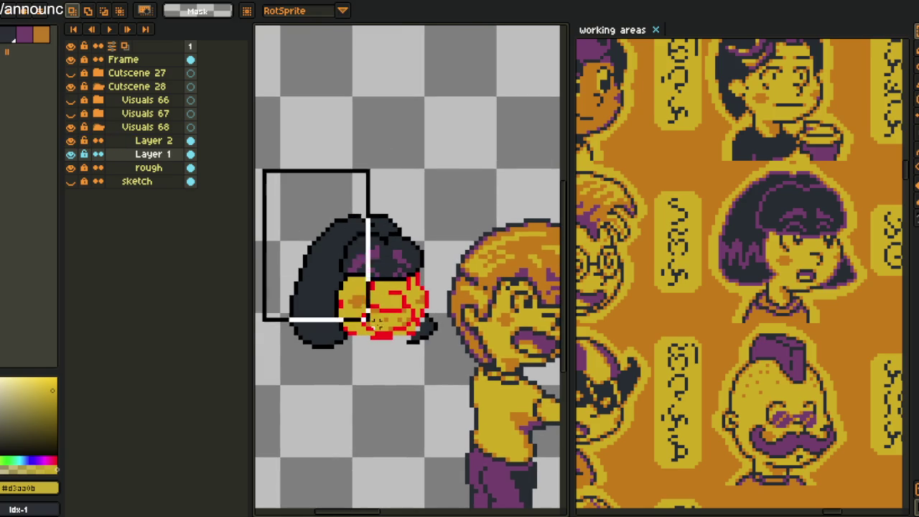
drag(381, 330, 388, 336)
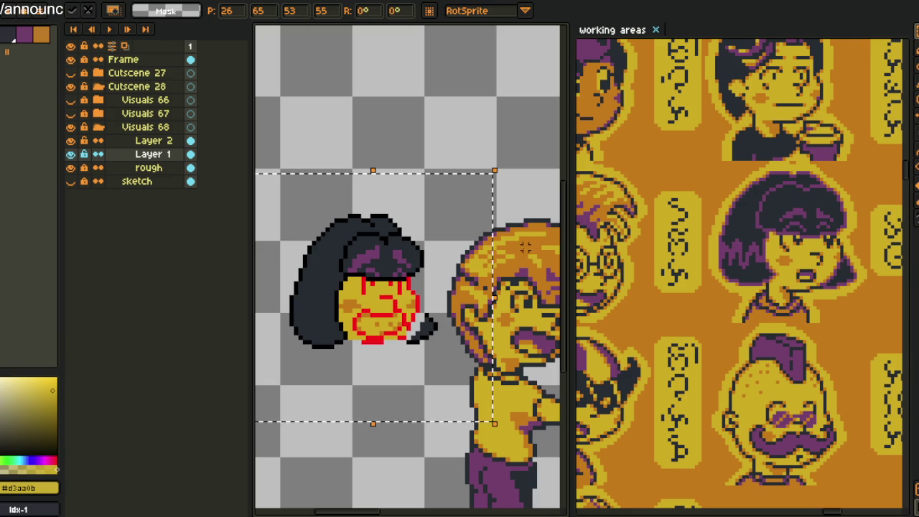
key(Return)
scroll(514, 274, down, 3)
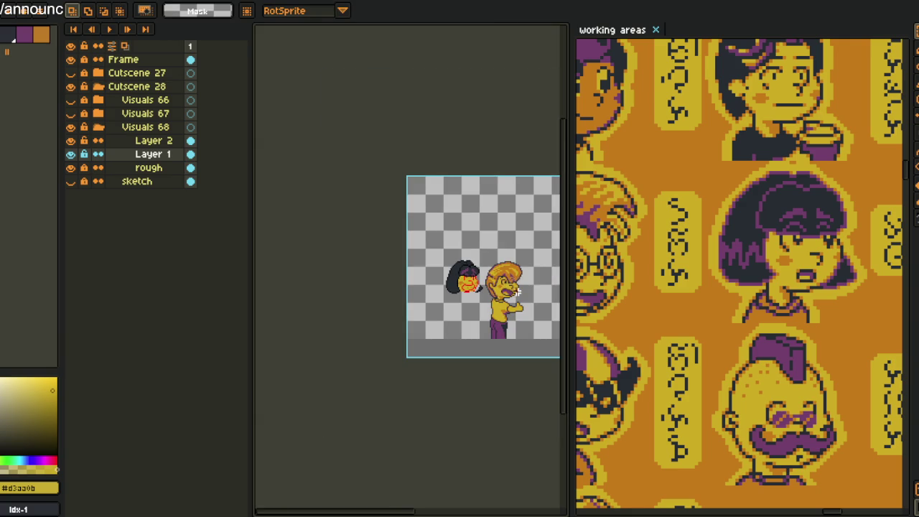
scroll(516, 291, up, 1)
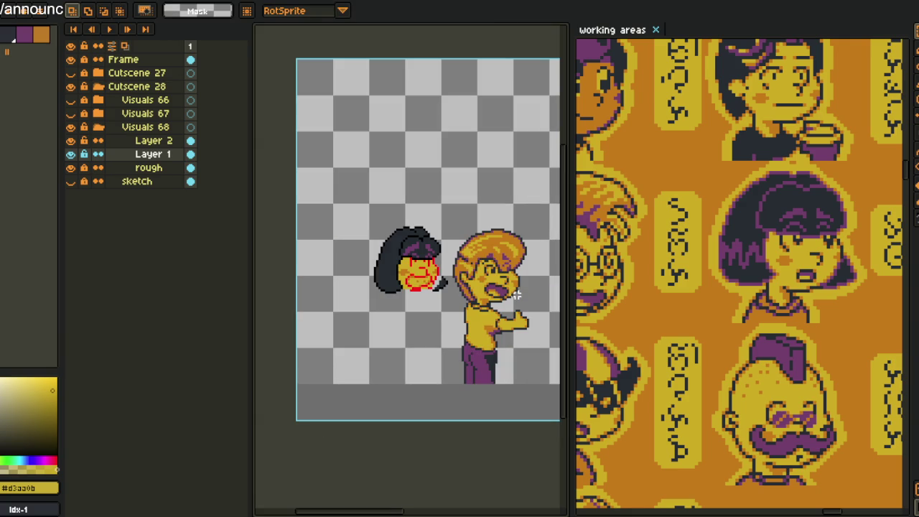
key(plus)
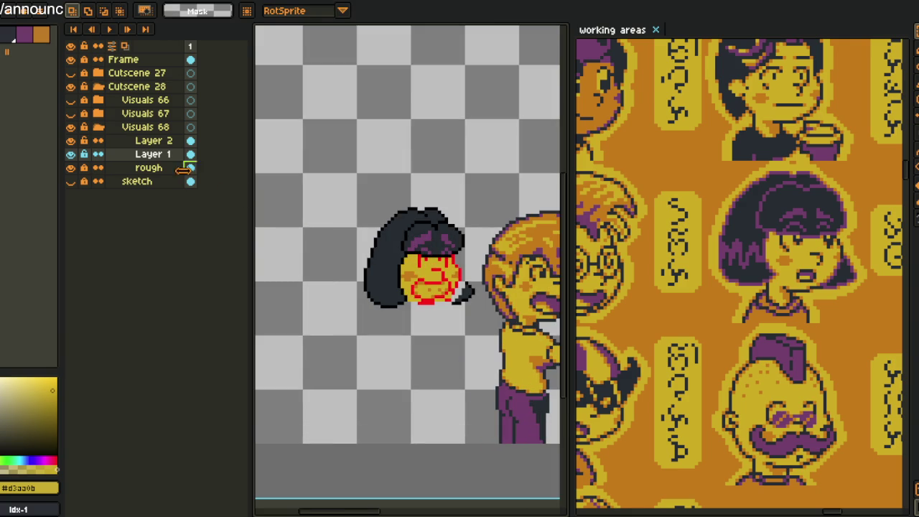
scroll(385, 215, up, 2)
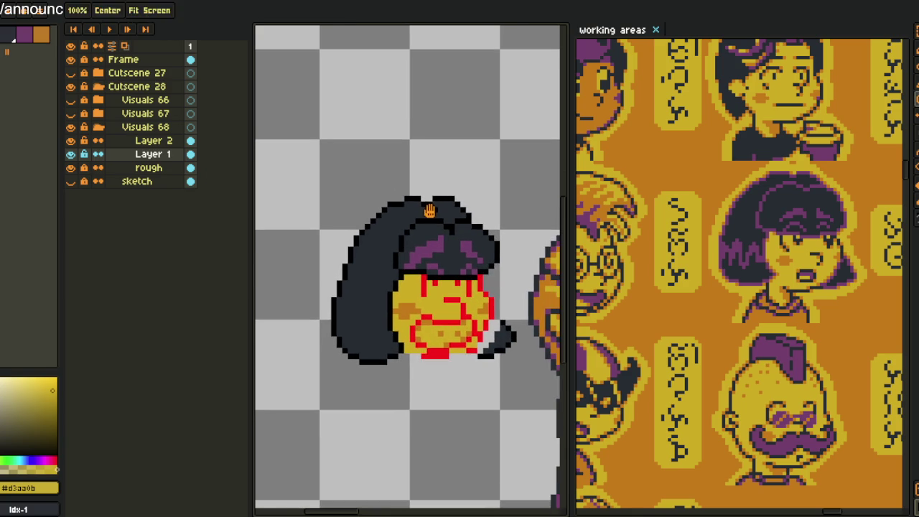
scroll(475, 204, down, 1)
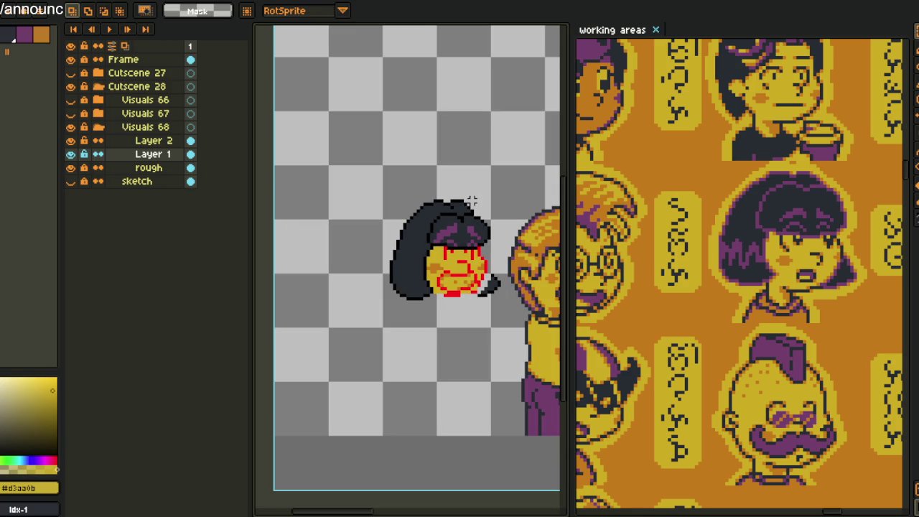
click(160, 142)
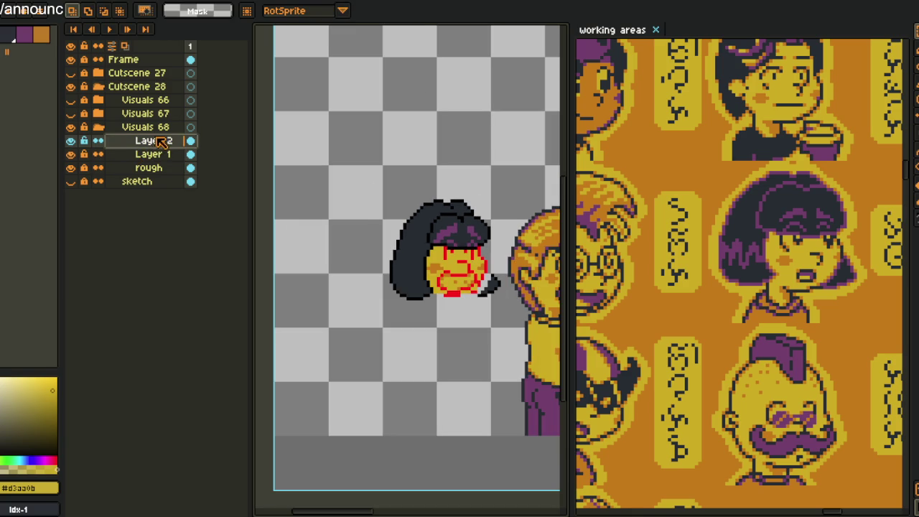
Lasso a section at the top of the hair and commit the lifted piece
scroll(516, 217, up, 1)
scroll(365, 232, up, 1)
scroll(371, 247, down, 1)
scroll(439, 213, down, 1)
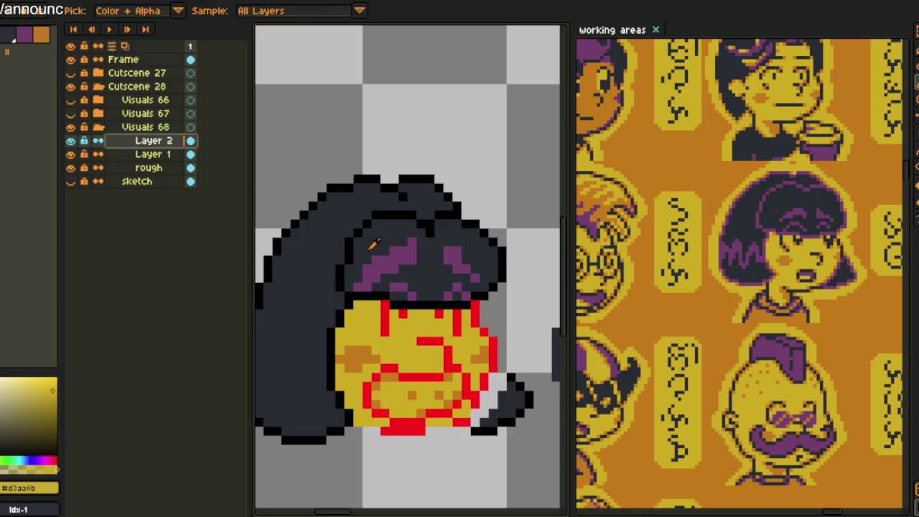
mouse_move(440, 212)
mouse_down()
mouse_move(388, 212)
mouse_move(331, 266)
mouse_move(374, 227)
mouse_move(441, 212)
mouse_move(423, 219)
mouse_up()
key(Return)
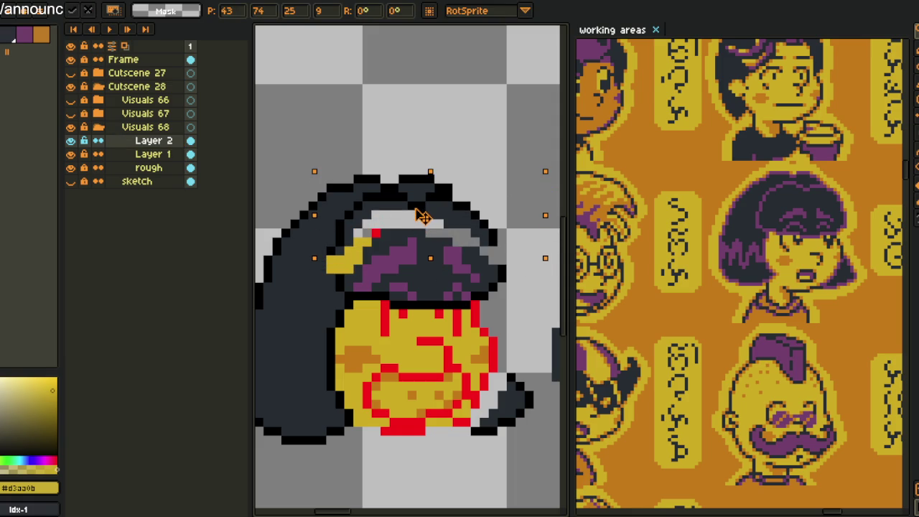
Pencil black outline pixels along the hair's left edge beside the yellow patch
key(i)
scroll(338, 248, up, 1)
scroll(338, 248, up, 1)
click(338, 247)
key(b)
alt+click(348, 193)
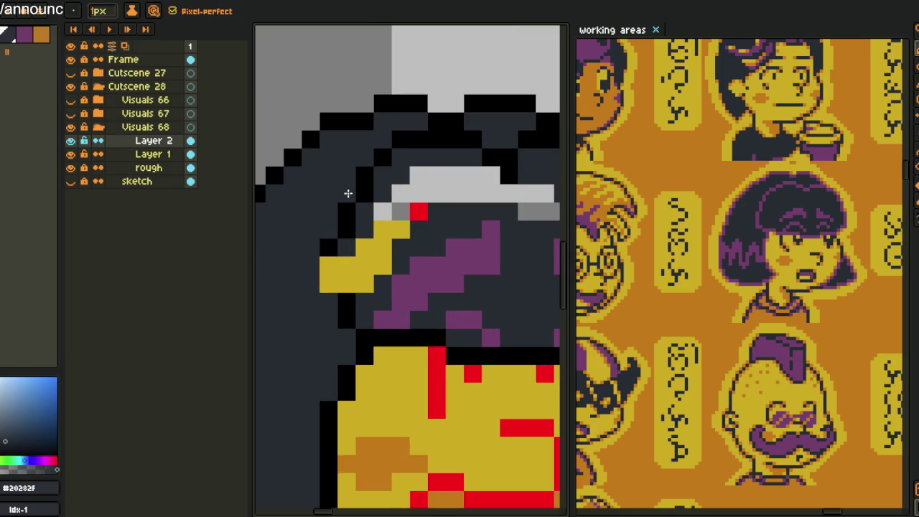
alt+click(329, 247)
drag(328, 265, 324, 290)
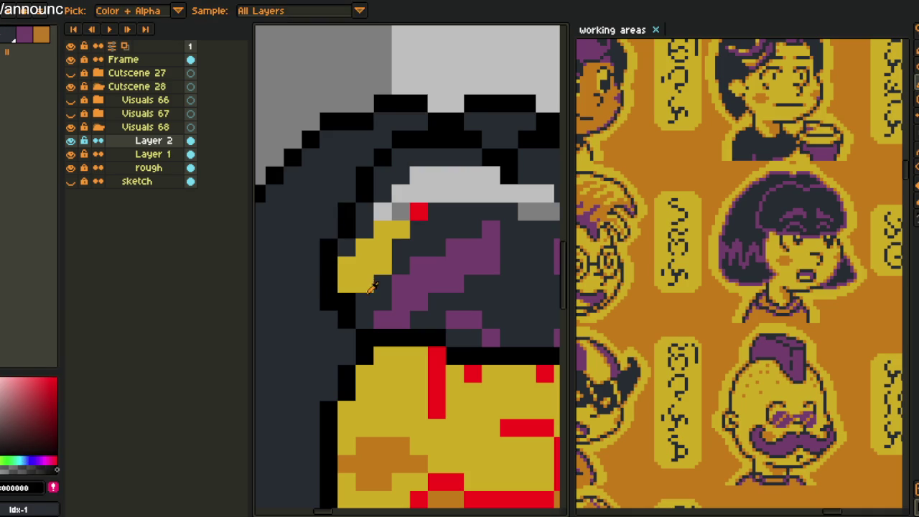
alt+click(324, 295)
Draw black outline pixels along the hair's right edge, then sample the navy hair colour
scroll(456, 258, down, 2)
scroll(456, 258, up, 2)
alt+click(453, 263)
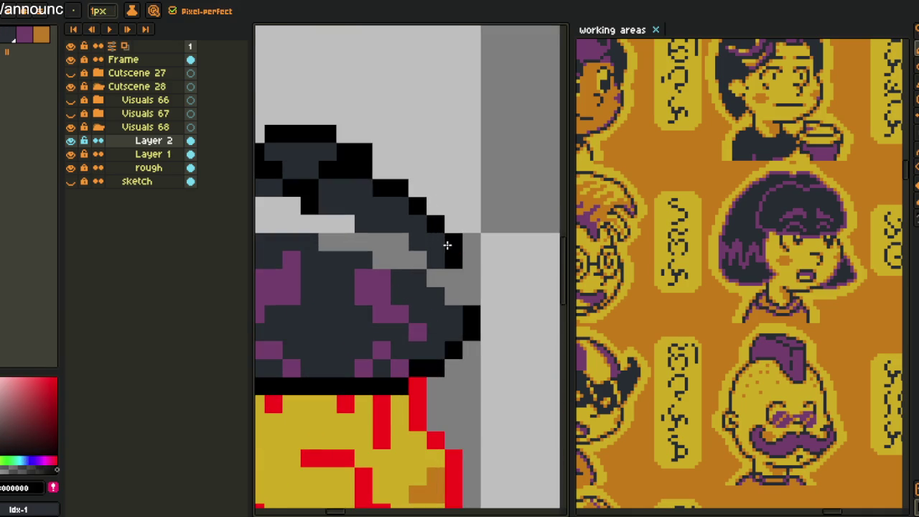
drag(455, 243, 467, 294)
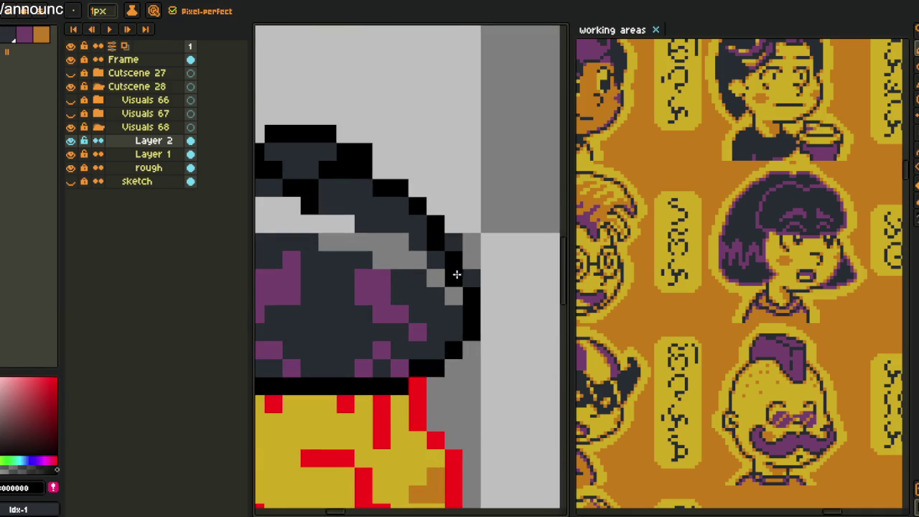
alt+click(438, 298)
Bucket-fill the grey gap pixels inside the hair with navy
key(g)
click(442, 284)
click(417, 255)
scroll(421, 244, down, 2)
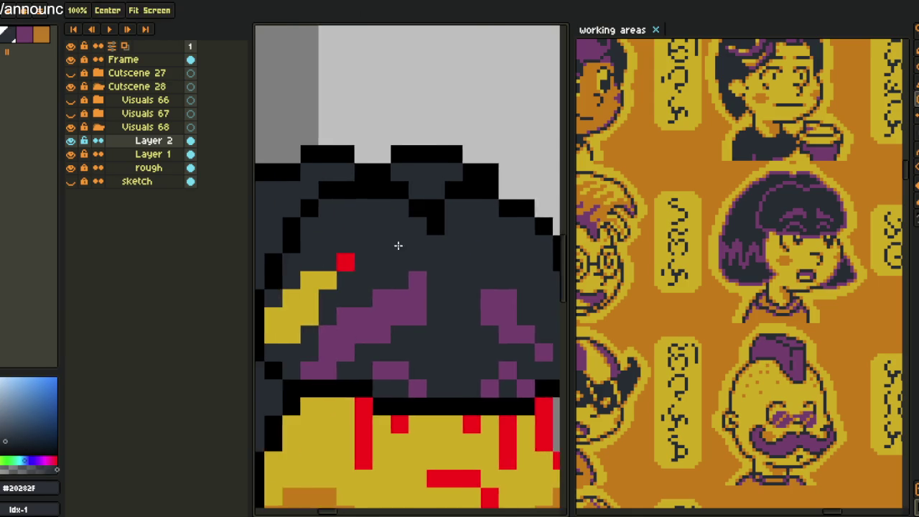
scroll(327, 282, down, 3)
alt+click(404, 270)
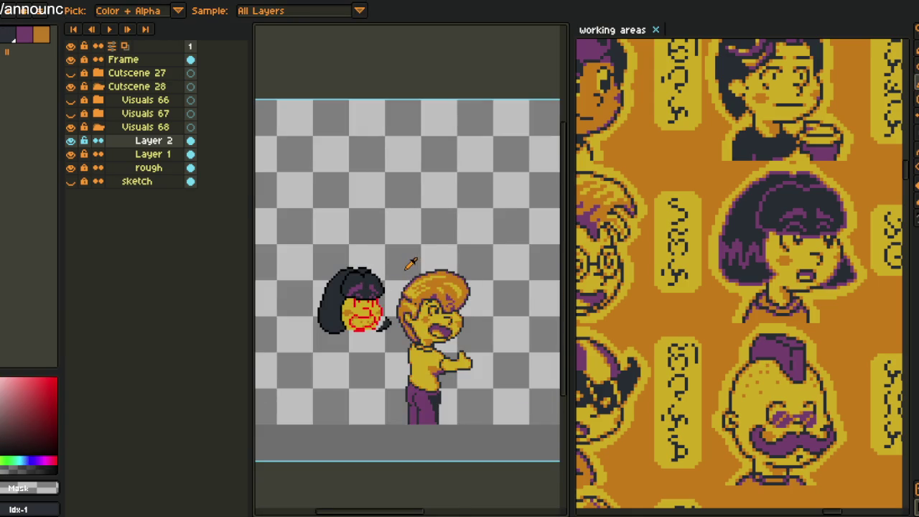
scroll(404, 270, down, 1)
scroll(407, 268, up, 2)
scroll(395, 276, up, 1)
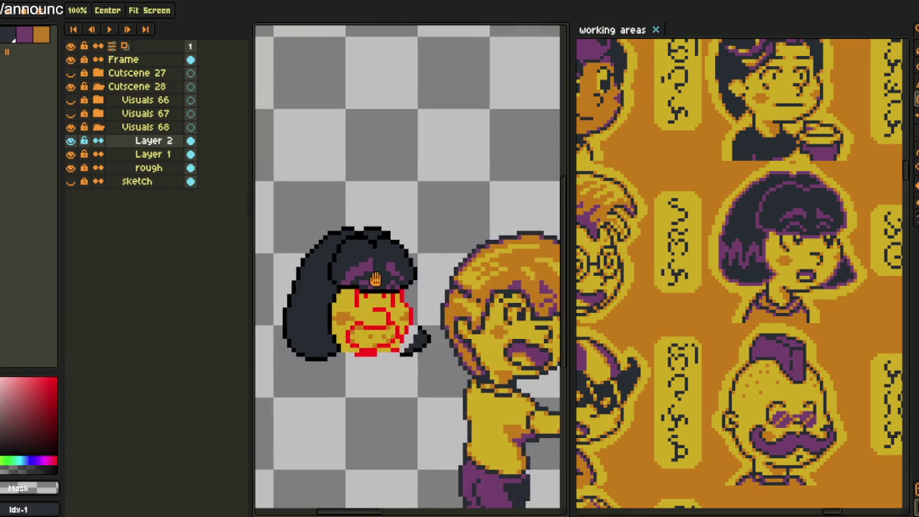
scroll(381, 273, up, 1)
Undo the navy fills and pencil touch-ups back to the lifted hair selection
key(m)
scroll(372, 235, up, 1)
key(ctrl+z)
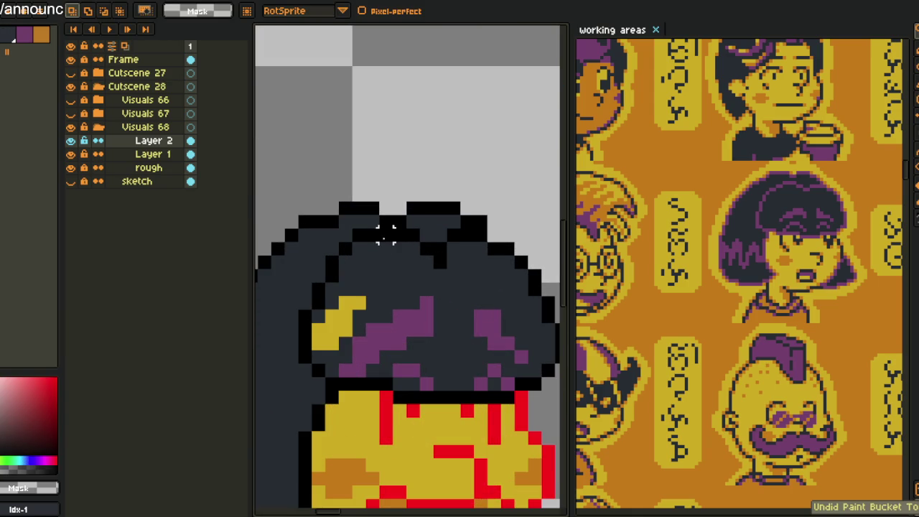
key(ctrl+z)
key(ctrl+z)
key(ctrl+z)
key(ctrl+z)
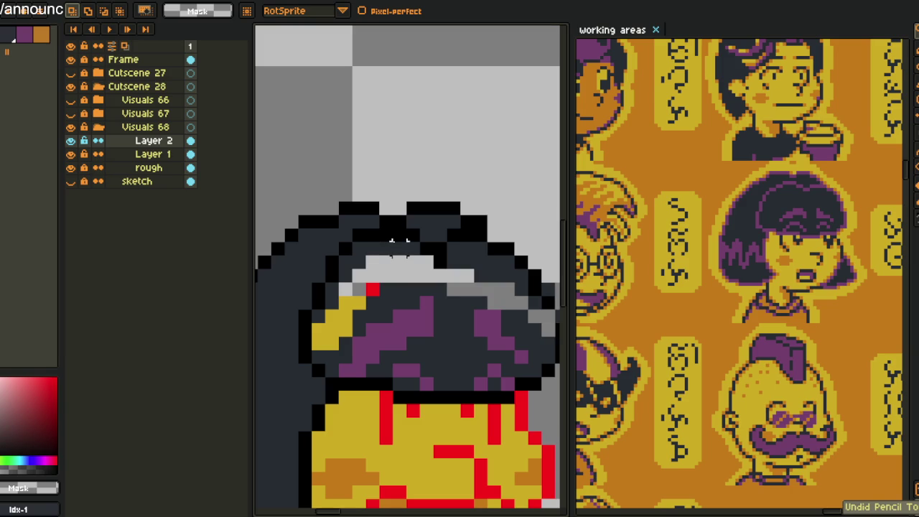
key(ctrl+z)
key(ctrl+z)
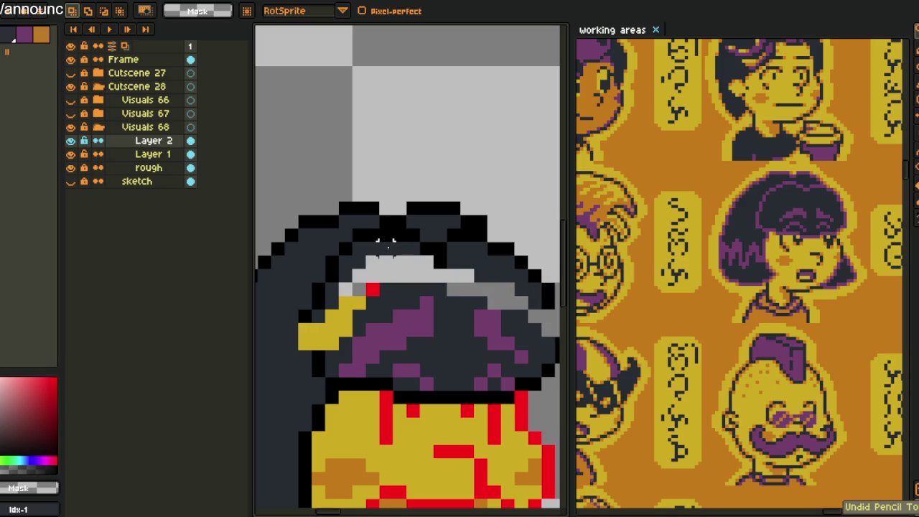
key(ctrl+z)
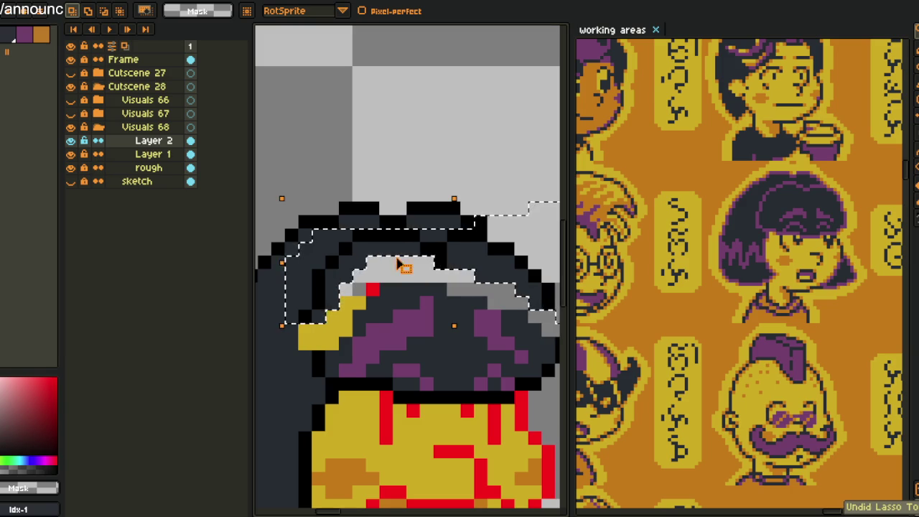
key(ctrl+z)
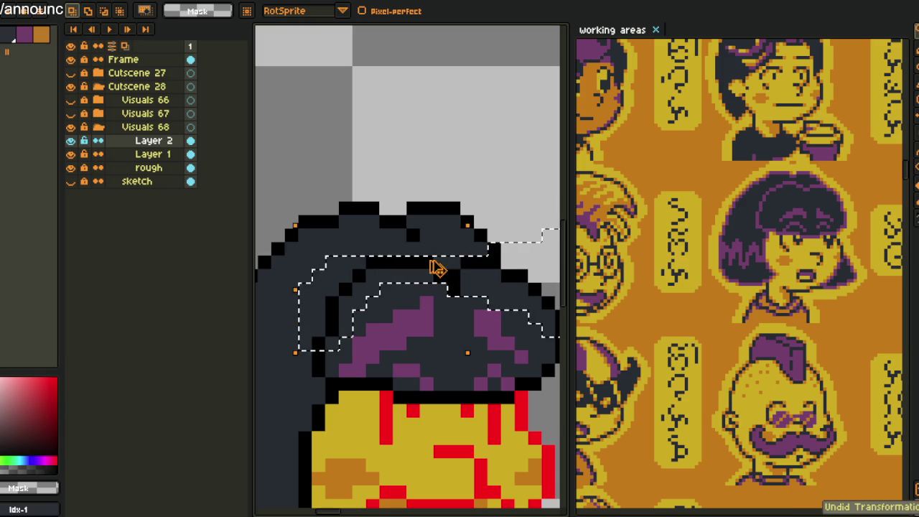
Move the lifted top section of the hair into place and commit it
drag(450, 280, 468, 266)
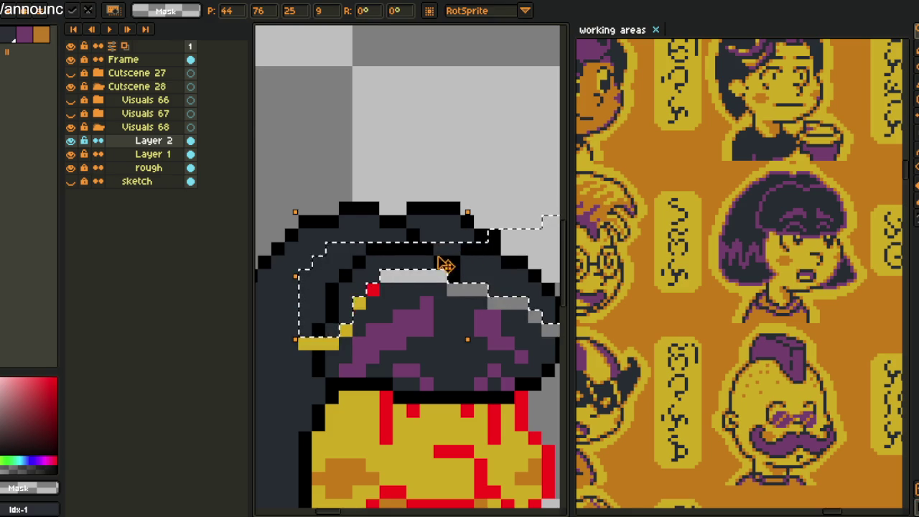
scroll(447, 266, down, 1)
key(Return)
scroll(467, 192, up, 1)
scroll(467, 192, up, 1)
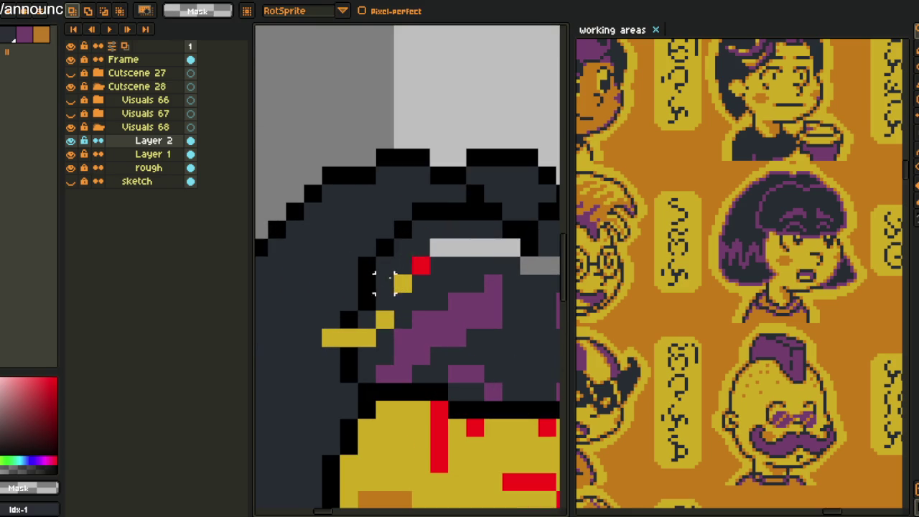
Pencil the stray yellow bar and yellow-red diagonal in the hair with dark #20282F, fixing one black outline pixel
key(i)
click(466, 194)
click(477, 190)
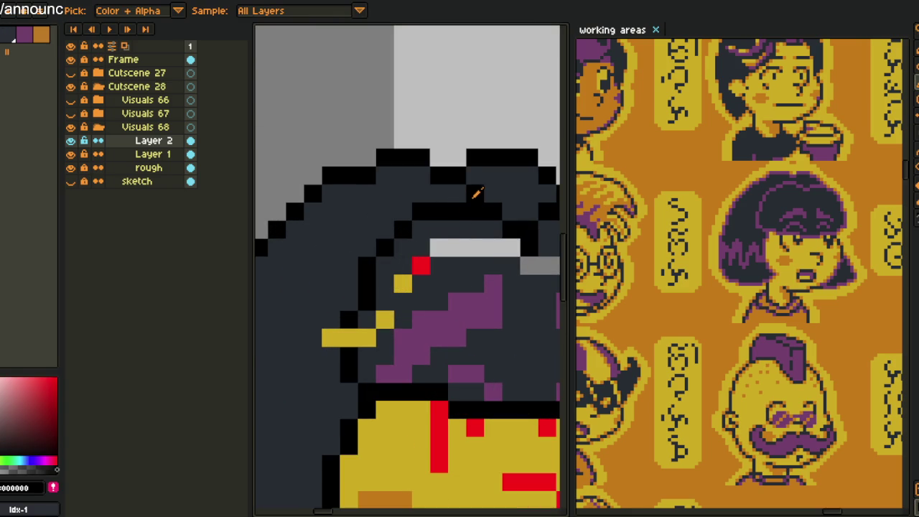
click(474, 194)
key(b)
click(348, 339)
alt+click(348, 320)
drag(376, 280, 360, 280)
key(ctrl+z)
click(360, 264)
alt+click(359, 264)
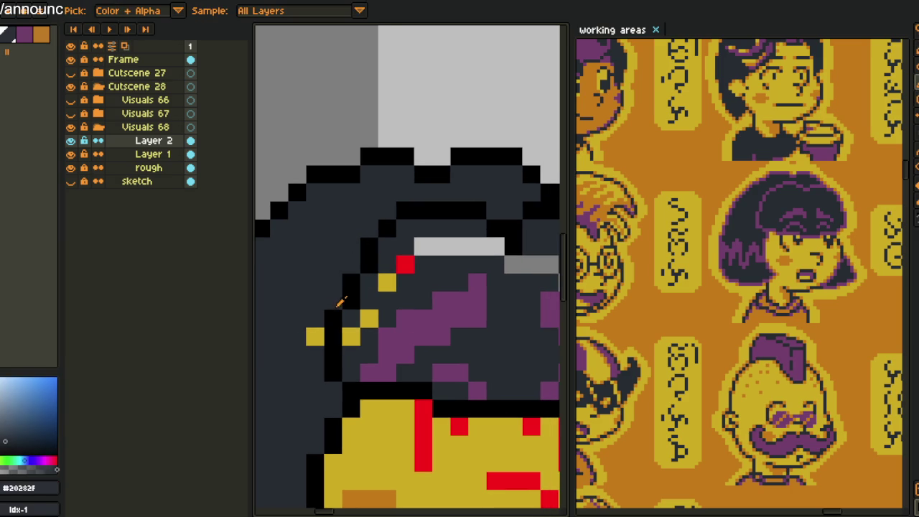
mouse_move(316, 334)
mouse_down()
mouse_move(345, 324)
mouse_move(384, 289)
mouse_move(382, 271)
mouse_up()
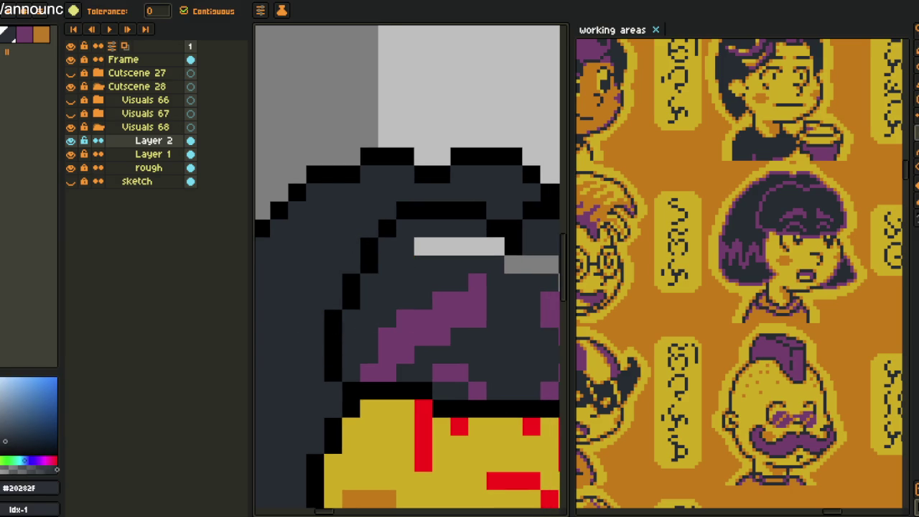
Clear a stray black edge pixel and bucket-fill the grey strips along the hair's edge dark
scroll(376, 341, down, 2)
scroll(476, 280, up, 3)
alt+click(474, 288)
right_click(467, 275)
click(472, 328)
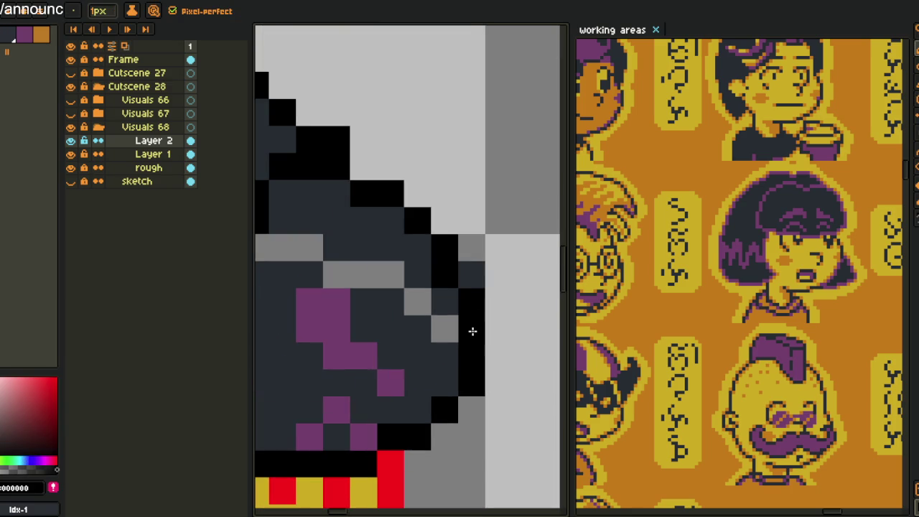
alt+click(448, 293)
key(g)
click(417, 300)
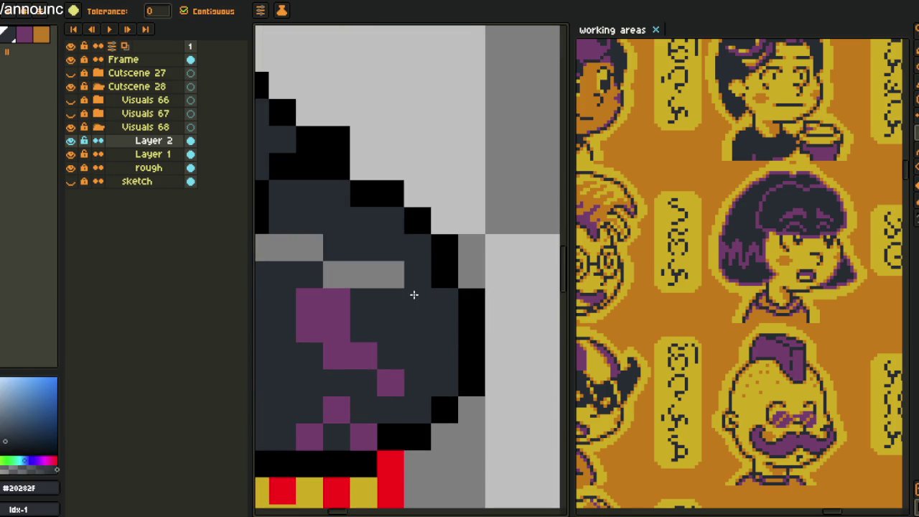
click(363, 274)
drag(285, 247, 446, 309)
click(446, 306)
click(353, 279)
Toggle Layer 2's visibility to compare, ending with the hair hidden over the small head
scroll(381, 284, down, 2)
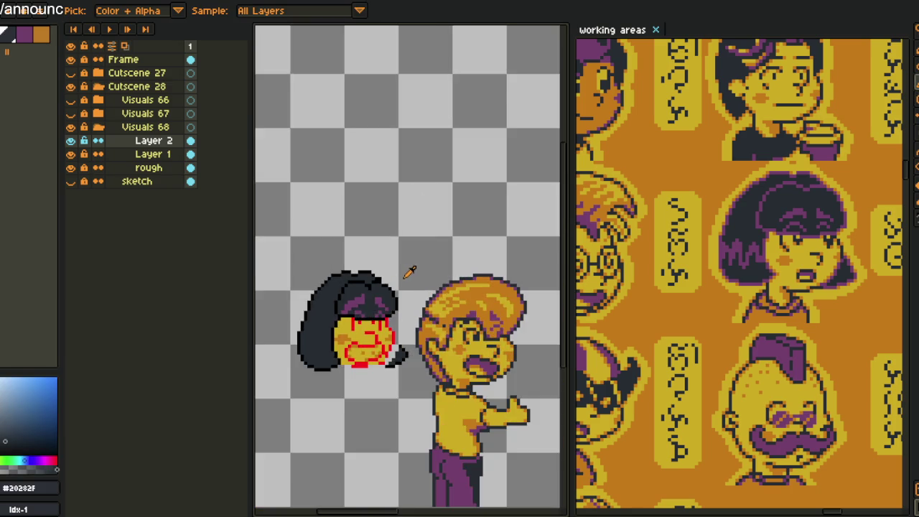
alt+click(404, 273)
scroll(410, 273, down, 1)
scroll(406, 299, up, 3)
scroll(413, 296, up, 2)
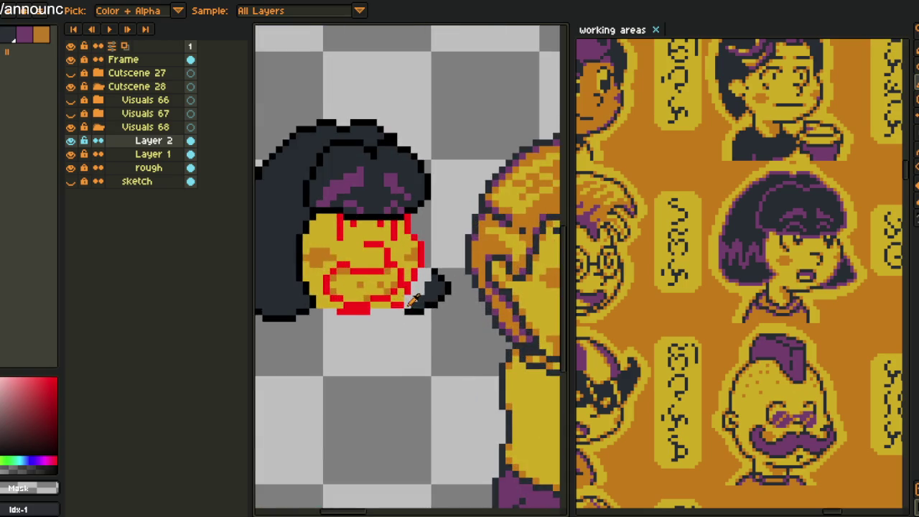
scroll(413, 296, down, 1)
double_click(70, 141)
click(71, 142)
double_click(71, 141)
click(71, 142)
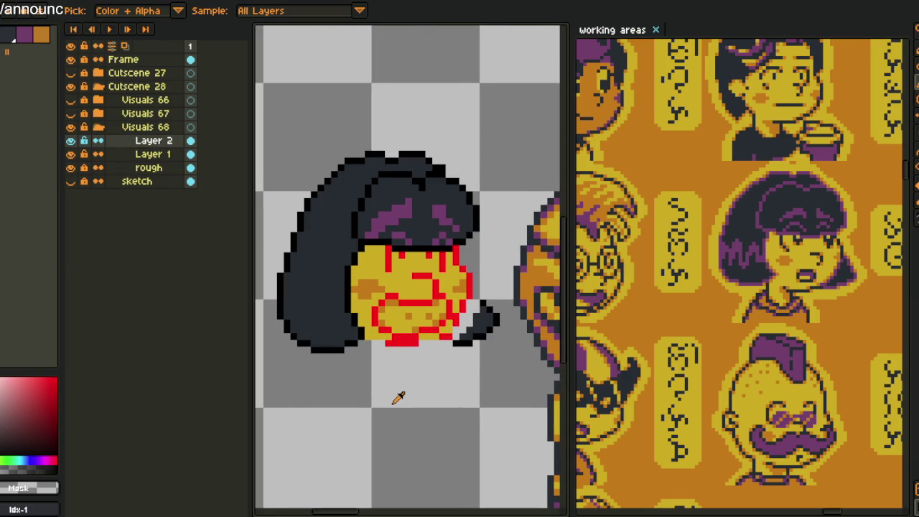
key(h)
drag(409, 291, 421, 308)
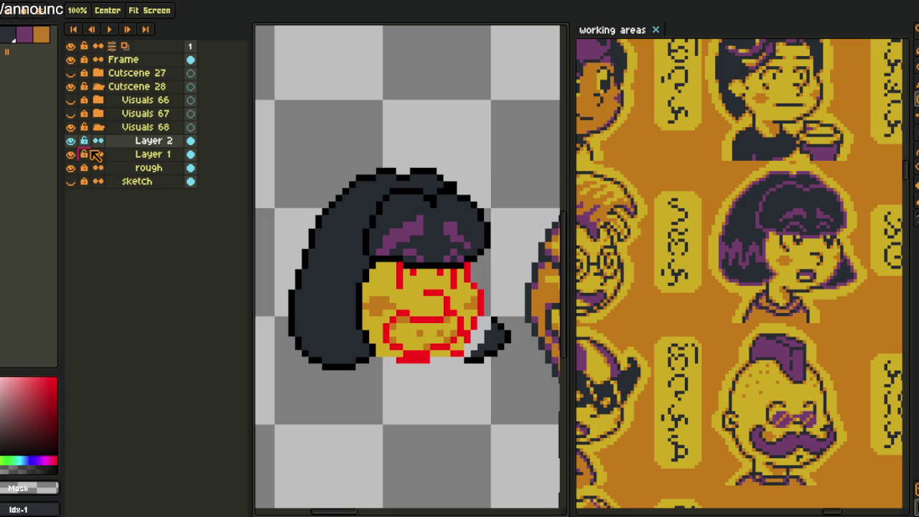
click(70, 141)
On Layer 1, extend the red outline on the face's left edge and erase a stray edge pixel
key(i)
scroll(467, 339, up, 1)
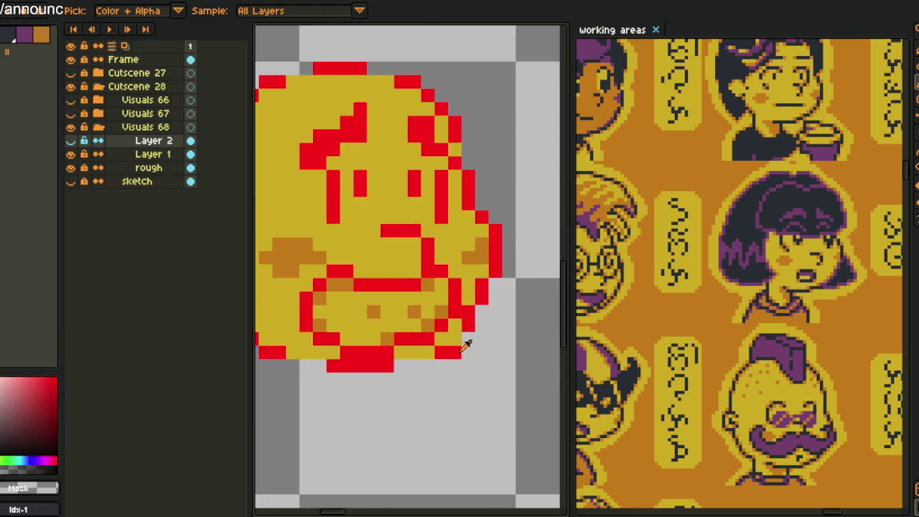
scroll(467, 338, up, 1)
click(152, 154)
key(b)
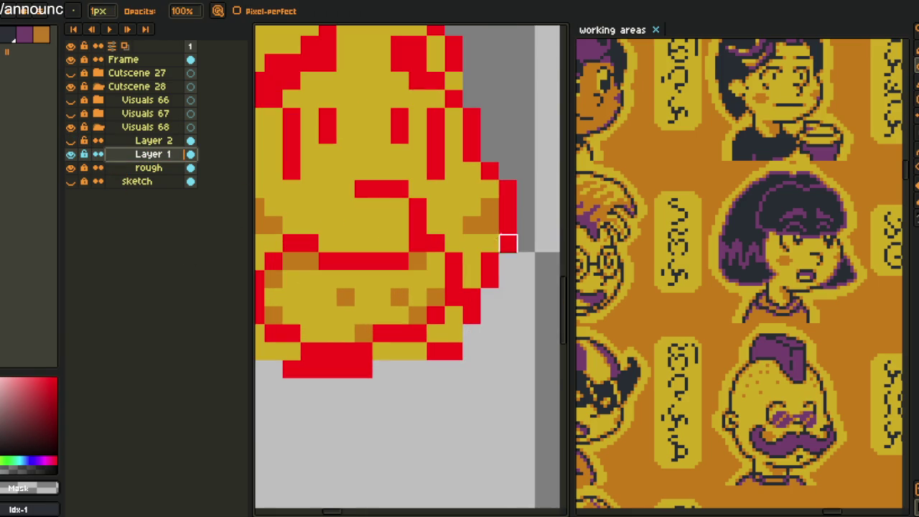
scroll(490, 188, down, 3)
key(i)
drag(361, 177, 361, 201)
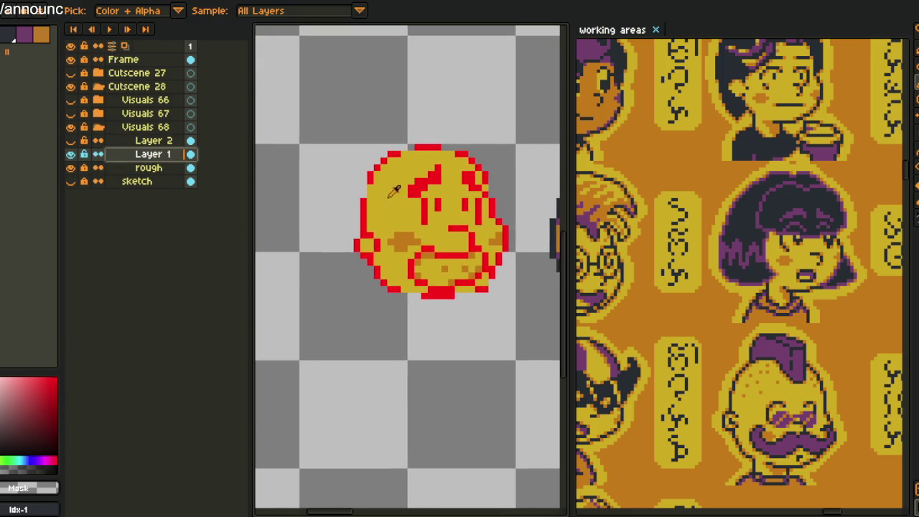
scroll(362, 201, up, 2)
click(360, 206)
key(b)
click(373, 195)
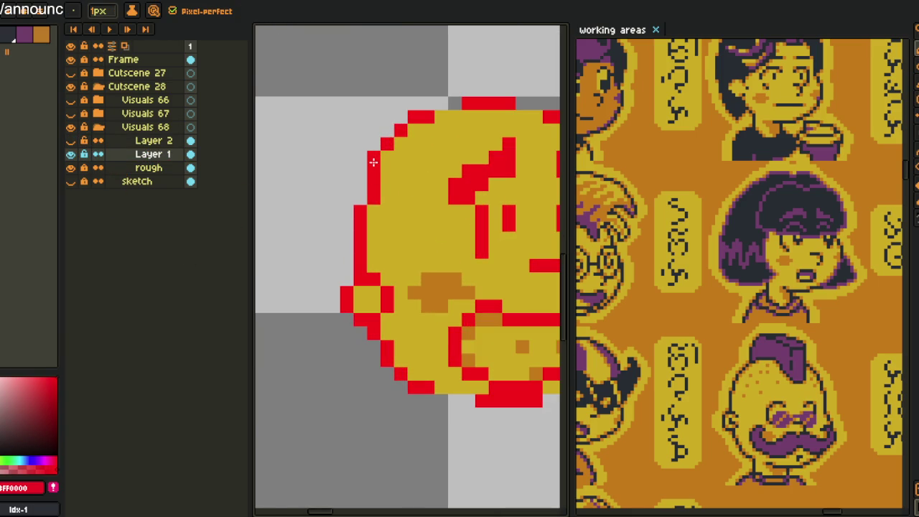
right_click(373, 157)
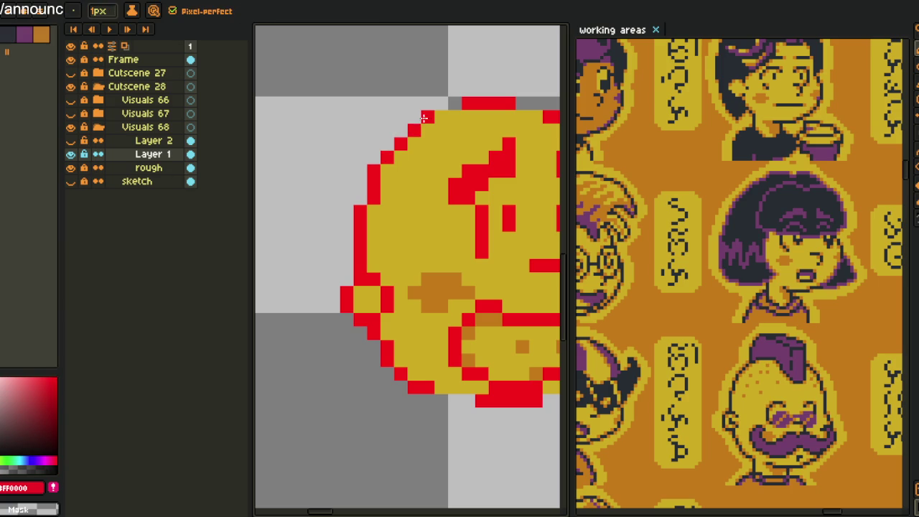
Add a red bottom-left outline pixel and paint the face's bottom row yellow
mouse_move(503, 116)
mouse_down()
mouse_move(407, 129)
mouse_move(443, 127)
mouse_up()
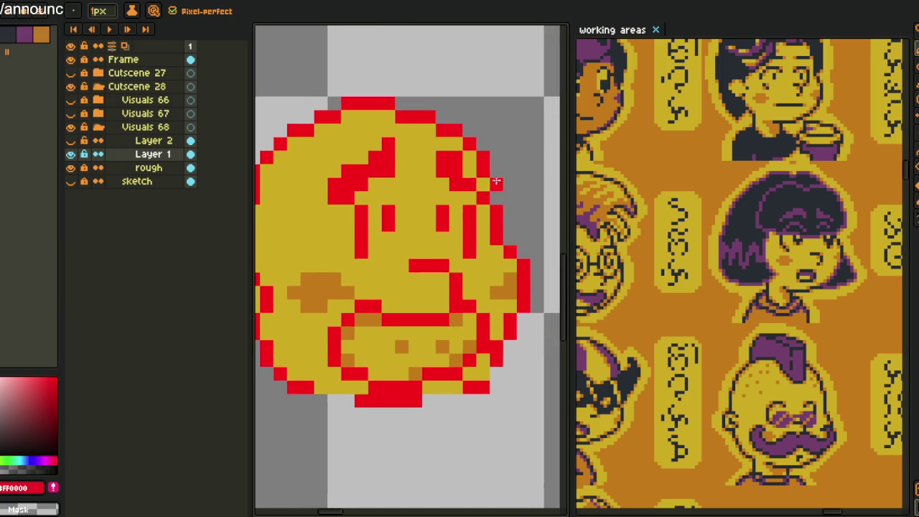
mouse_move(496, 338)
mouse_down()
mouse_move(489, 276)
mouse_move(510, 307)
mouse_up()
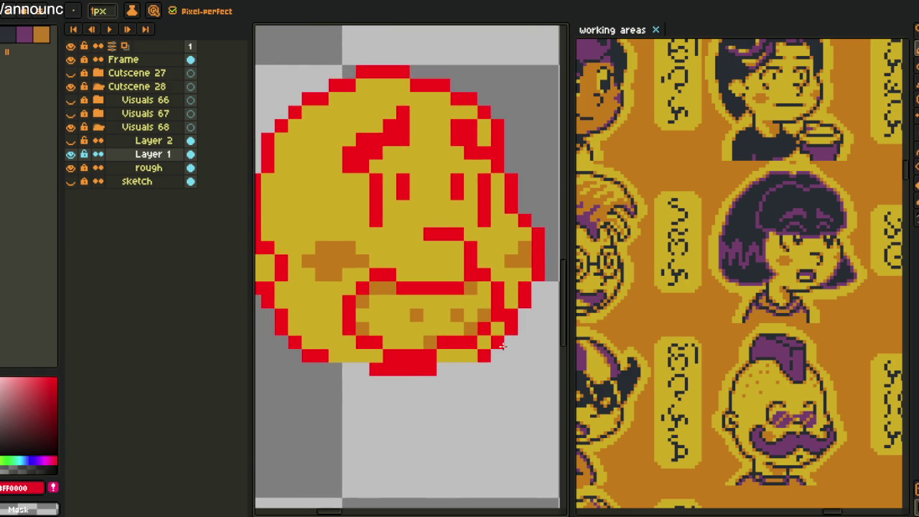
click(334, 357)
mouse_move(311, 355)
mouse_down()
mouse_move(307, 342)
mouse_move(279, 371)
mouse_up()
scroll(439, 381, up, 1)
alt+click(435, 356)
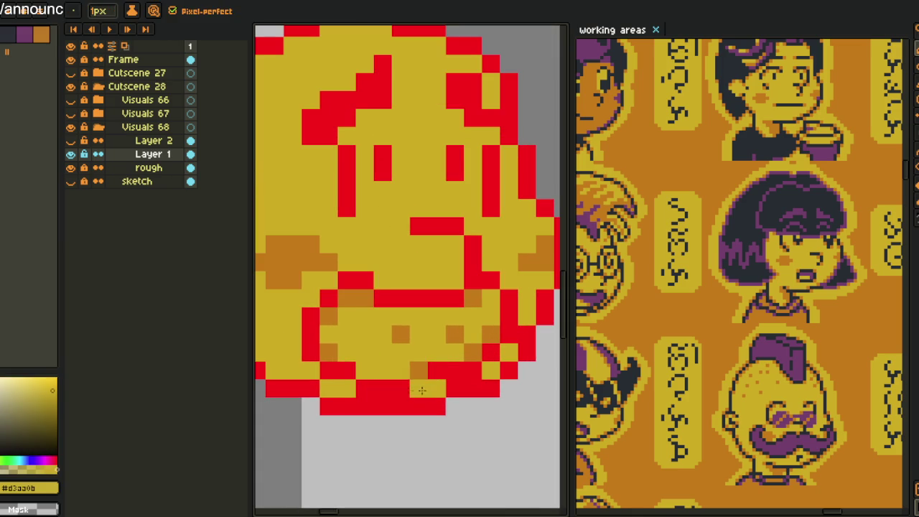
drag(425, 388, 352, 389)
Redraw the bottom red outline one row higher and turn the lower-right outline pixels yellow
alt+click(436, 369)
drag(430, 370, 361, 367)
alt+click(360, 386)
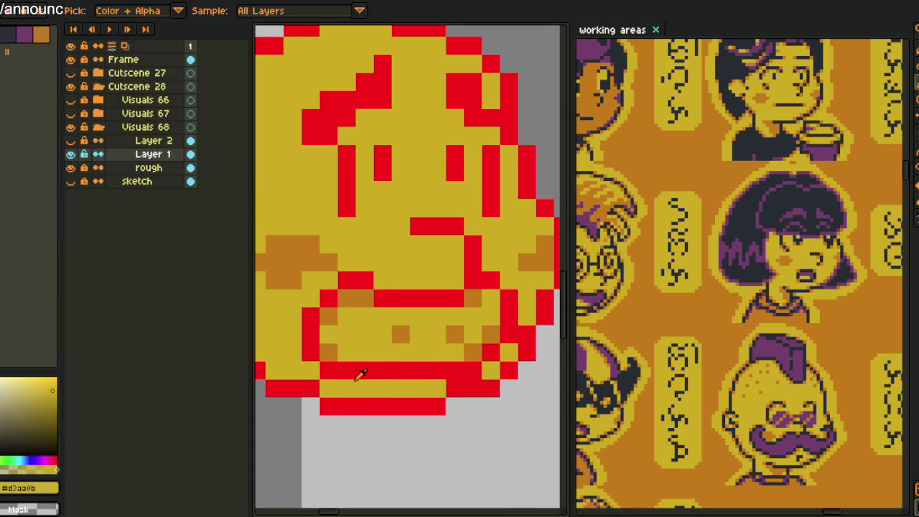
click(329, 371)
alt+click(343, 366)
click(329, 353)
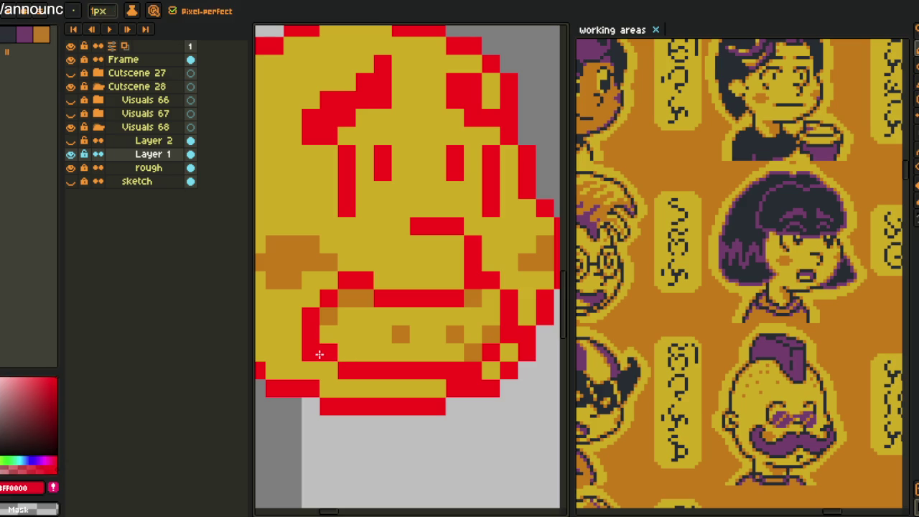
alt+click(402, 356)
drag(455, 372, 499, 285)
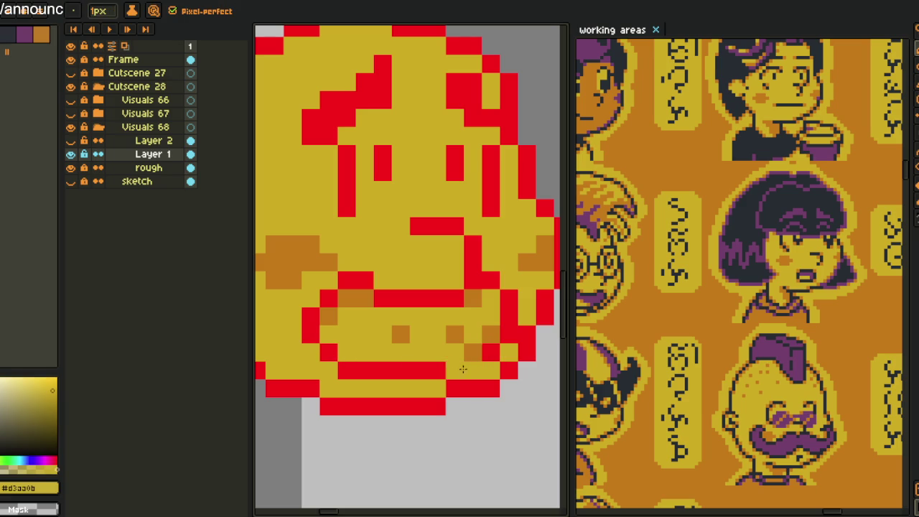
click(499, 286)
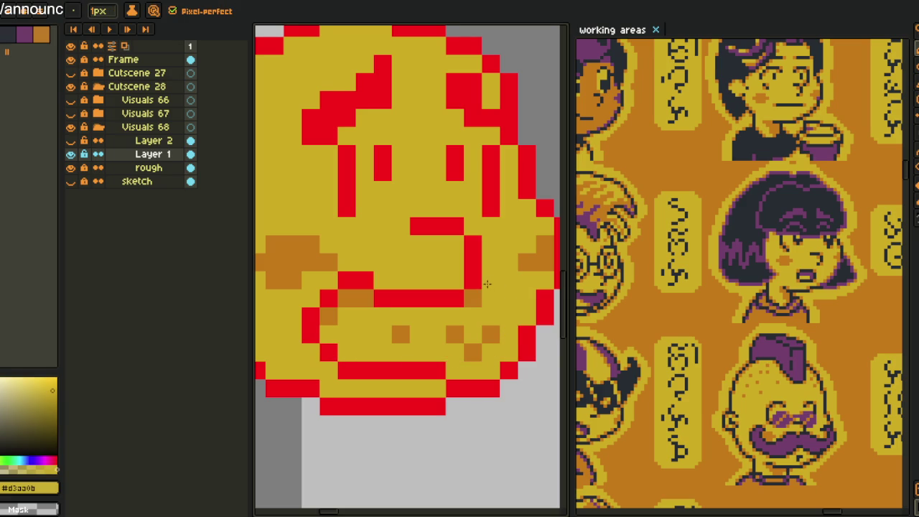
Adjust red and yellow pixels at the smile's end, undoing two unwanted edits
mouse_move(500, 285)
mouse_down()
mouse_move(517, 283)
mouse_move(494, 280)
mouse_up()
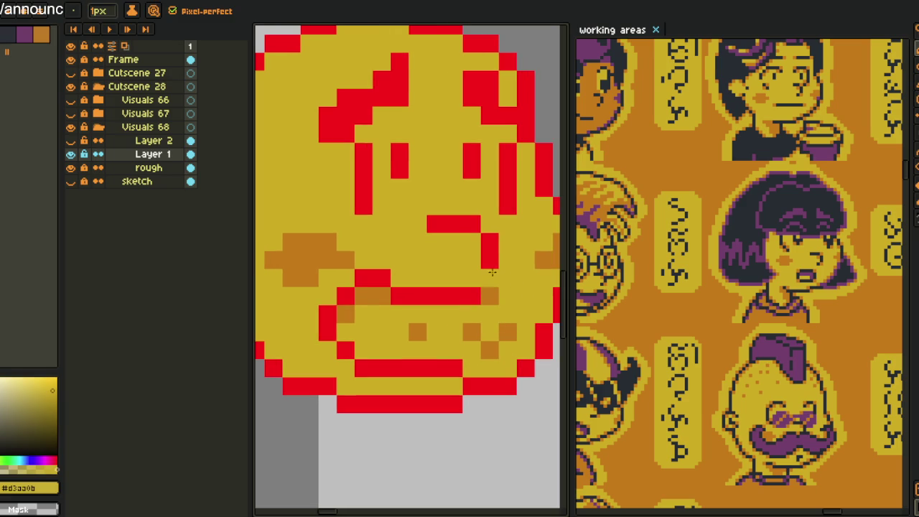
alt+click(492, 256)
click(474, 260)
alt+click(502, 263)
click(495, 254)
drag(495, 287, 494, 259)
alt+click(474, 267)
click(493, 261)
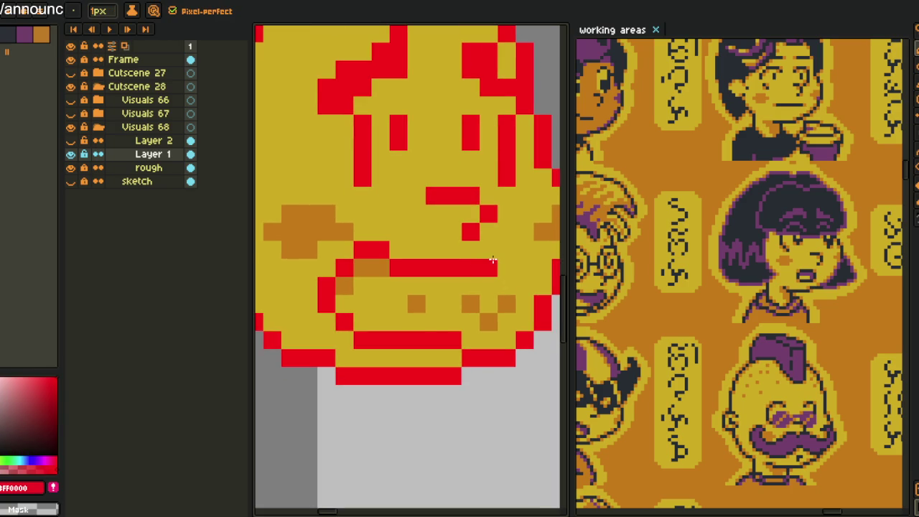
key(ctrl+z)
click(494, 255)
key(ctrl+z)
key(space)
mouse_move(468, 297)
mouse_down()
mouse_move(397, 337)
mouse_move(438, 363)
mouse_up()
Remove several red mouth pixels and draw a short red line beside the mouth
key(alt)
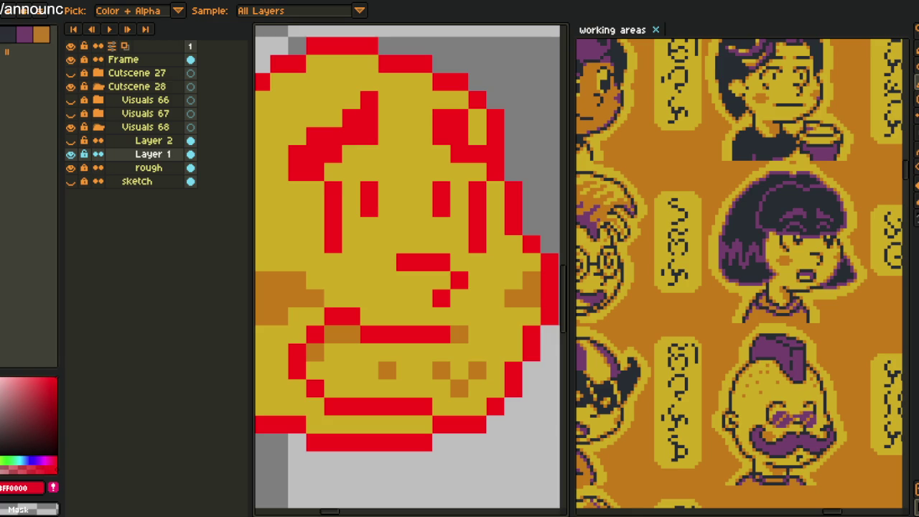
alt+click(442, 393)
click(424, 407)
alt+click(441, 332)
click(454, 321)
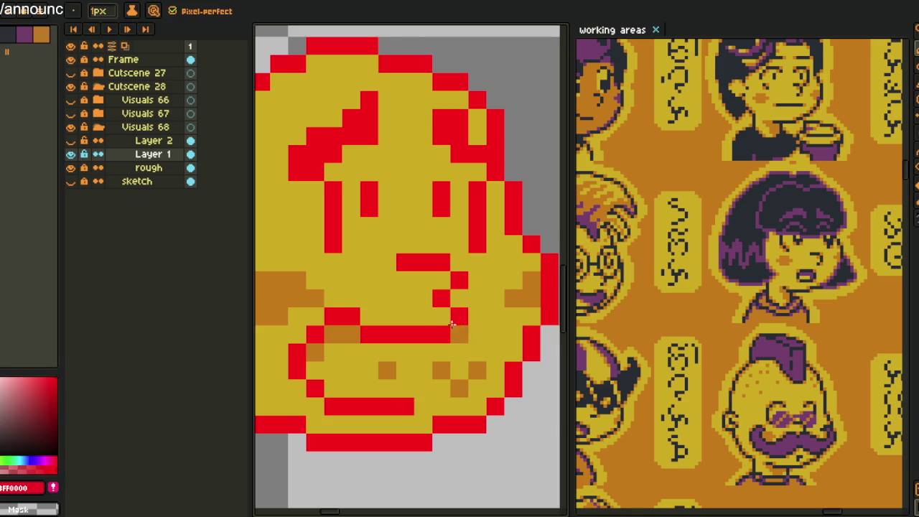
mouse_move(481, 321)
mouse_down()
mouse_move(492, 334)
mouse_move(479, 348)
mouse_up()
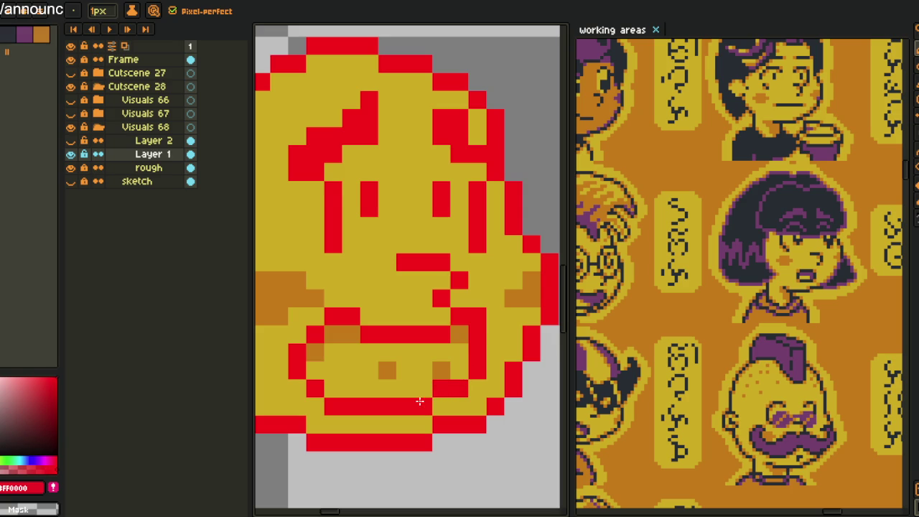
alt+click(495, 335)
click(477, 316)
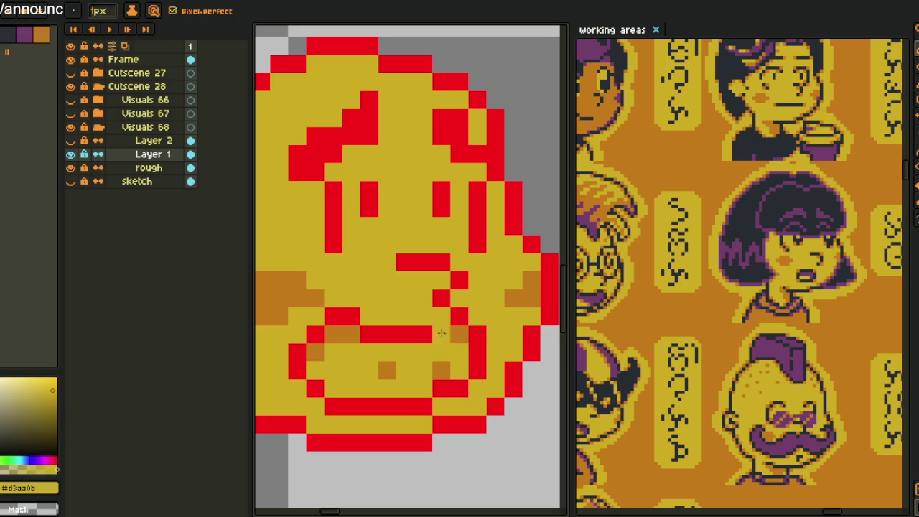
alt+click(444, 325)
alt+click(453, 338)
drag(444, 340, 441, 370)
scroll(420, 356, down, 2)
scroll(420, 356, up, 2)
Rework the orange cheek and chin shading, smoothing stray orange pixels back to yellow
alt+click(386, 302)
click(359, 327)
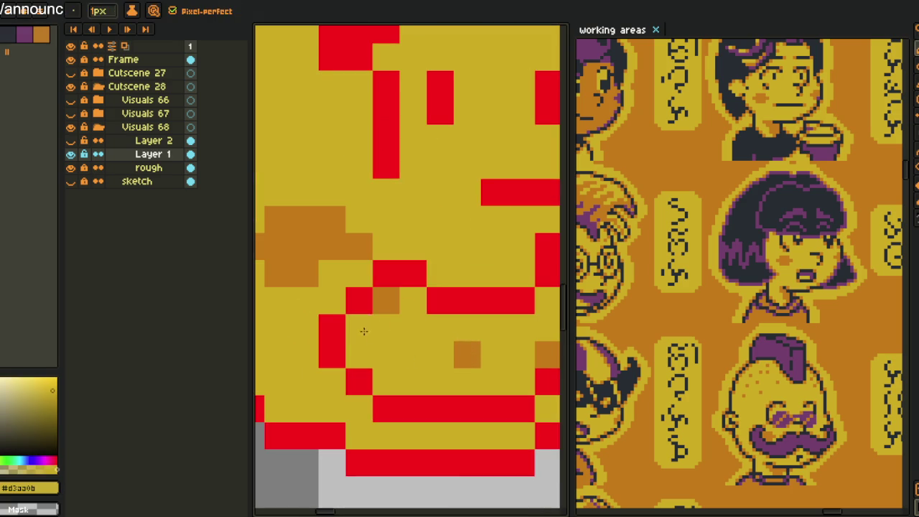
click(522, 381)
drag(519, 379, 382, 387)
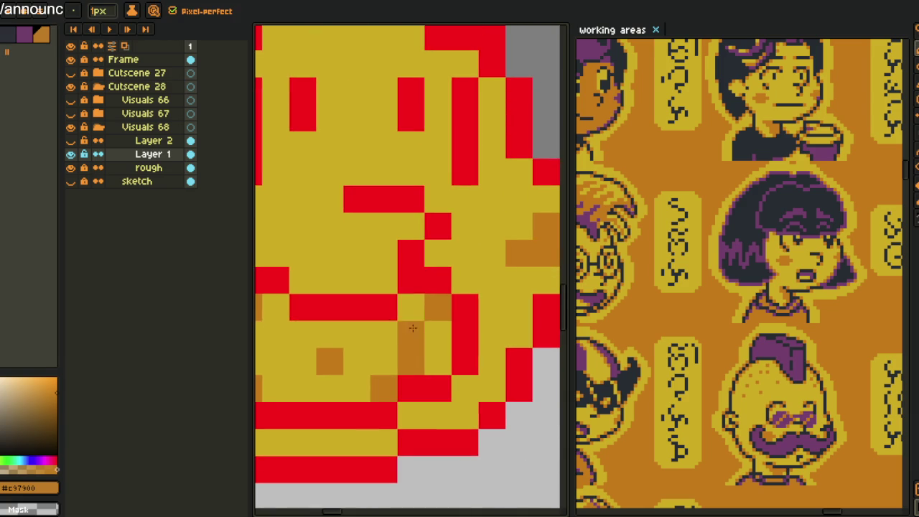
key(alt)
alt+click(421, 331)
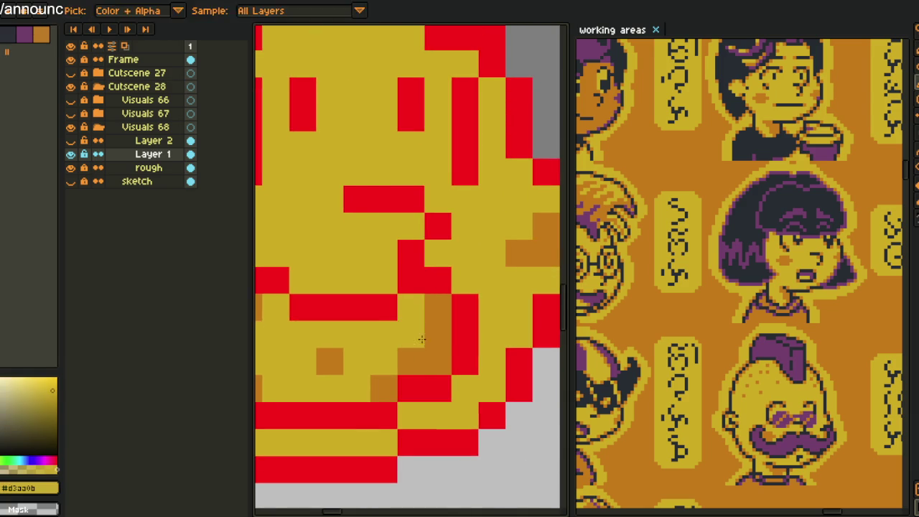
click(412, 362)
drag(338, 365, 455, 369)
alt+click(366, 345)
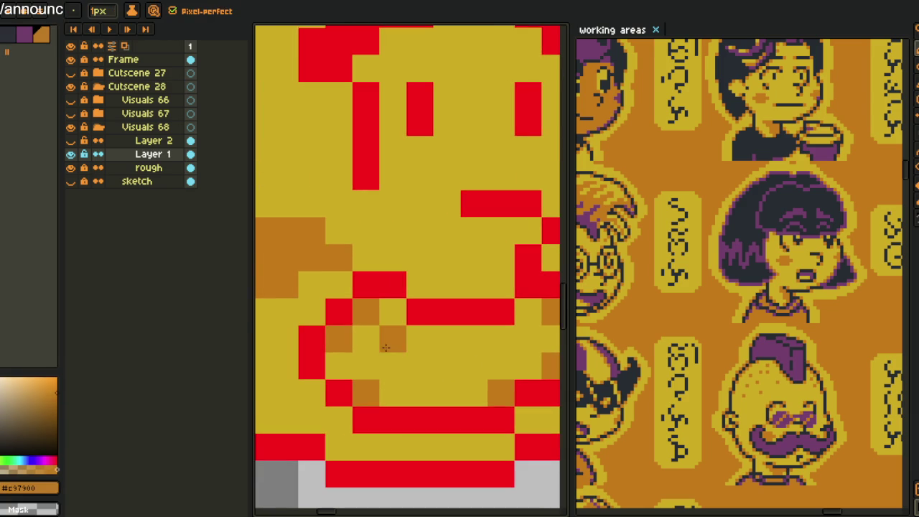
click(393, 366)
click(437, 361)
click(501, 365)
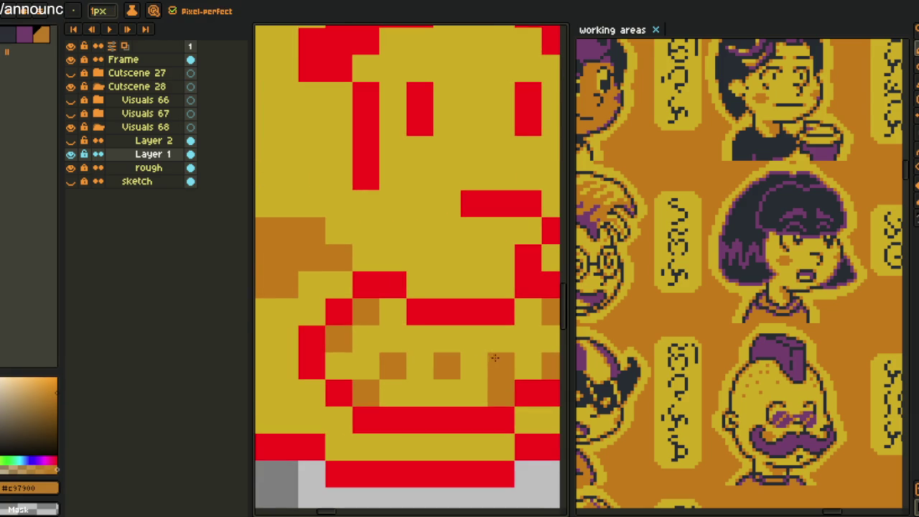
alt+click(485, 374)
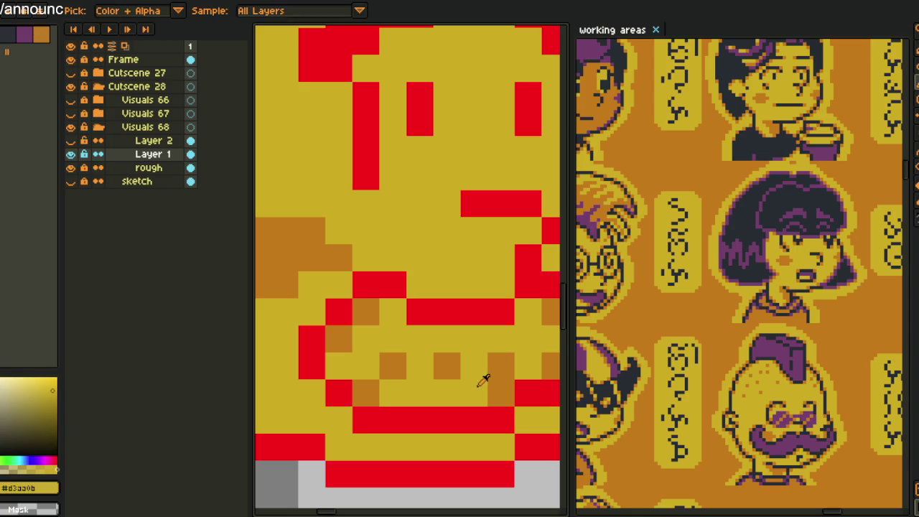
Paint out the wide red mouth with yellow #d3aa0b, leaving a short stroke under the nose
scroll(474, 359, down, 5)
drag(467, 331, 438, 330)
scroll(466, 363, up, 1)
scroll(465, 363, up, 2)
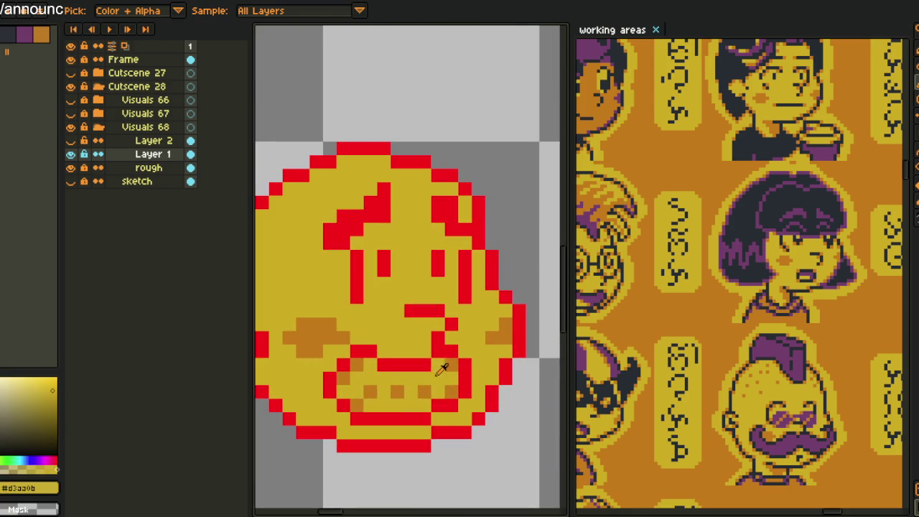
scroll(435, 375, down, 2)
scroll(428, 362, down, 2)
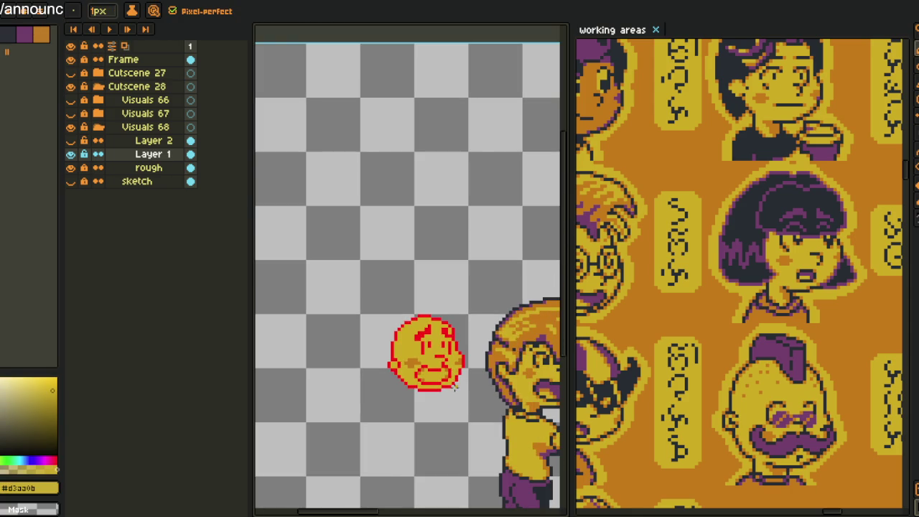
alt+click(425, 357)
scroll(425, 357, up, 2)
scroll(425, 357, up, 2)
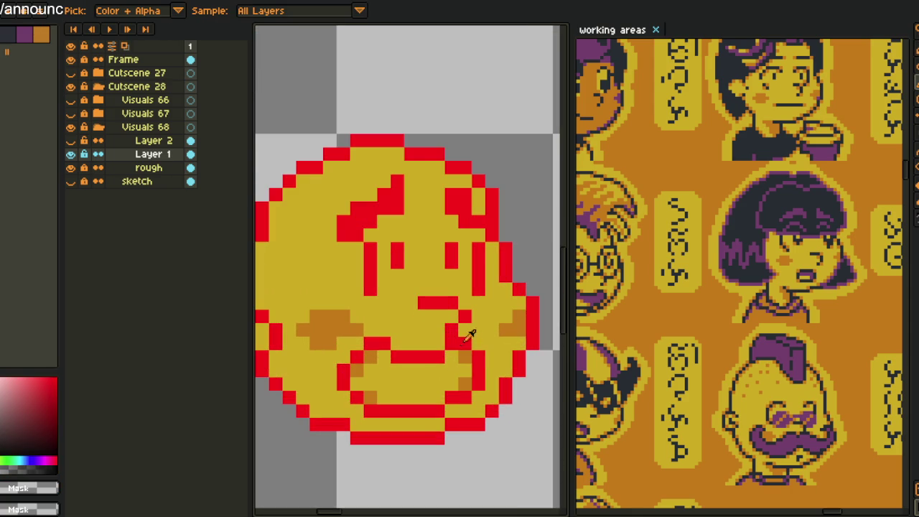
alt+click(473, 341)
drag(451, 344, 476, 342)
mouse_move(476, 382)
mouse_down()
mouse_move(424, 411)
mouse_move(475, 387)
mouse_up()
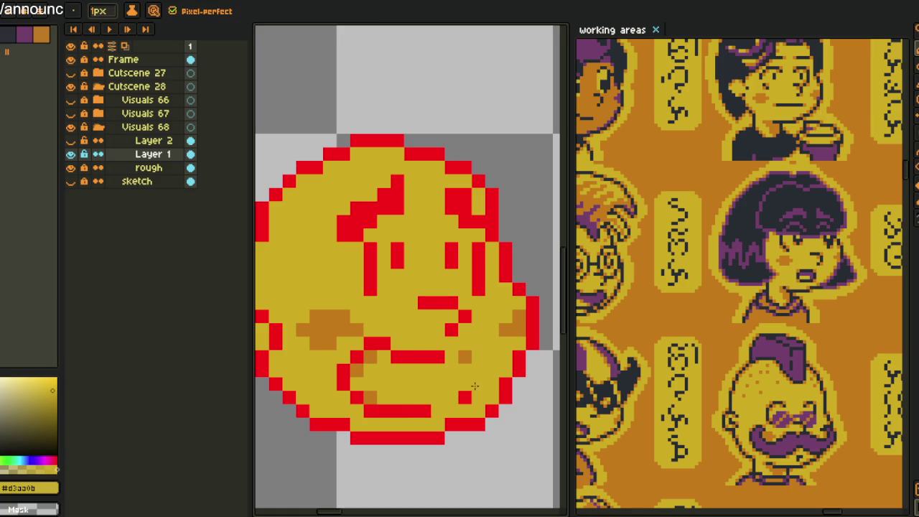
mouse_move(415, 407)
mouse_down()
mouse_move(345, 388)
mouse_move(342, 363)
mouse_move(390, 339)
mouse_move(422, 352)
mouse_up()
scroll(457, 360, down, 2)
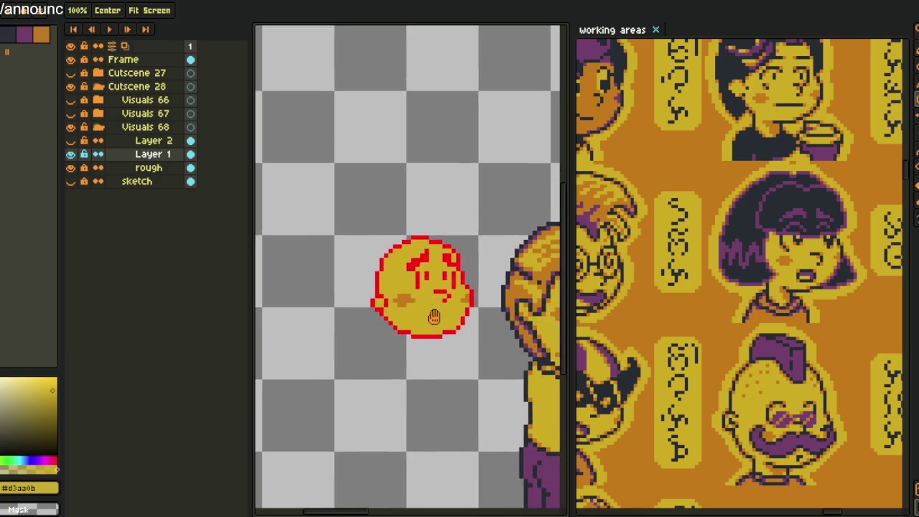
scroll(441, 316, down, 2)
scroll(424, 316, up, 2)
key(i)
click(422, 350)
scroll(442, 316, up, 2)
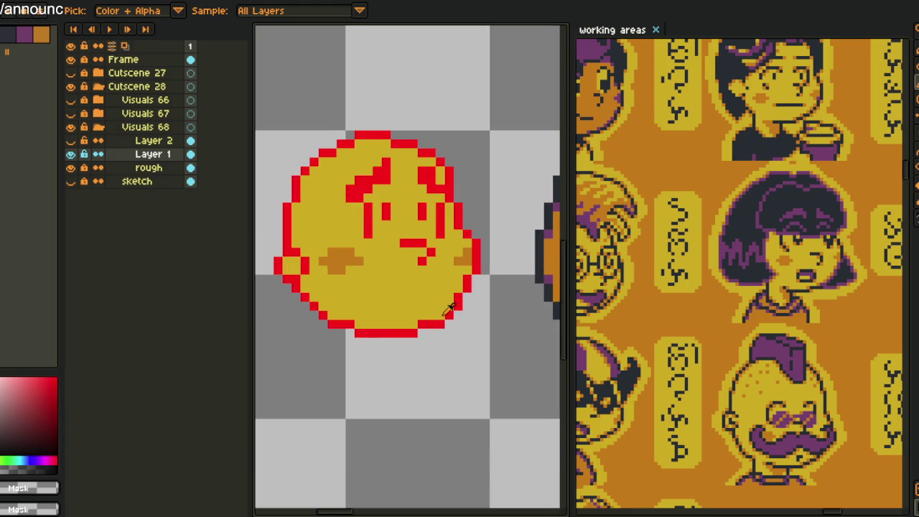
scroll(452, 305, up, 1)
key(m)
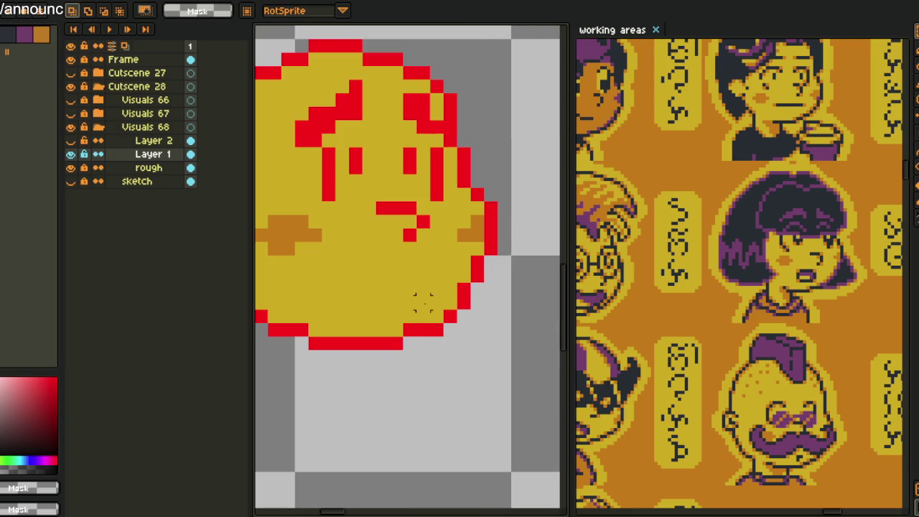
With the 1px pencil, clear a stray lower-right pixel in yellow and redraw that outline in red
key(i)
key(b)
alt+click(466, 284)
click(437, 329)
alt+click(411, 330)
drag(424, 329, 437, 317)
Add an extra red pixel to fill out the head's lower-right outline
scroll(394, 327, down, 3)
mouse_move(380, 329)
mouse_down()
mouse_move(445, 353)
mouse_move(417, 369)
mouse_up()
scroll(433, 354, up, 3)
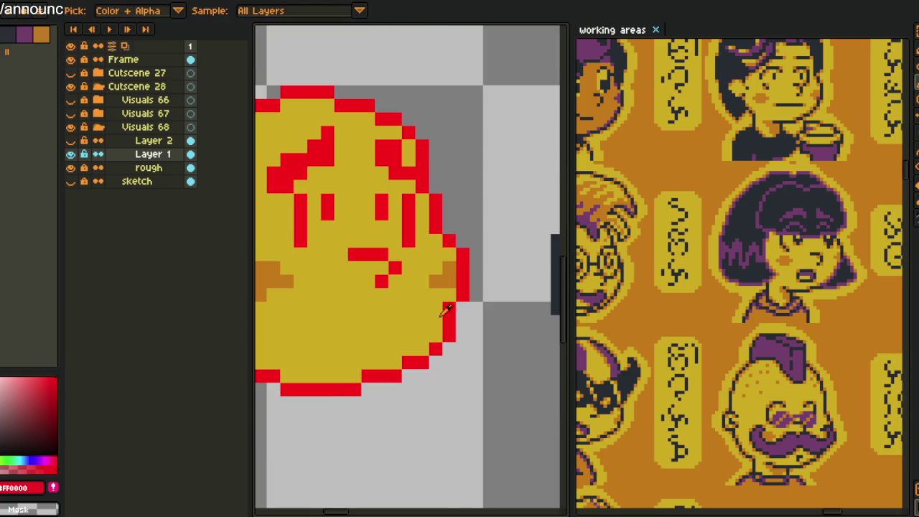
alt+click(441, 314)
alt+click(454, 308)
click(450, 310)
Rework the eyes into closed ^ arcs, alternating yellow and red (#ff0000) eyedrops
scroll(466, 256, down, 3)
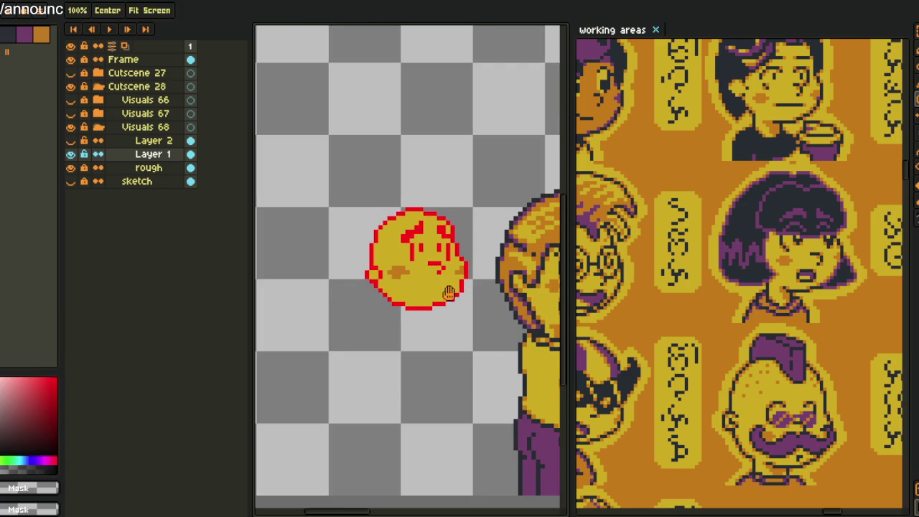
scroll(439, 298, up, 1)
scroll(439, 298, down, 1)
scroll(439, 298, up, 2)
alt+click(460, 278)
scroll(459, 278, down, 2)
scroll(431, 288, down, 2)
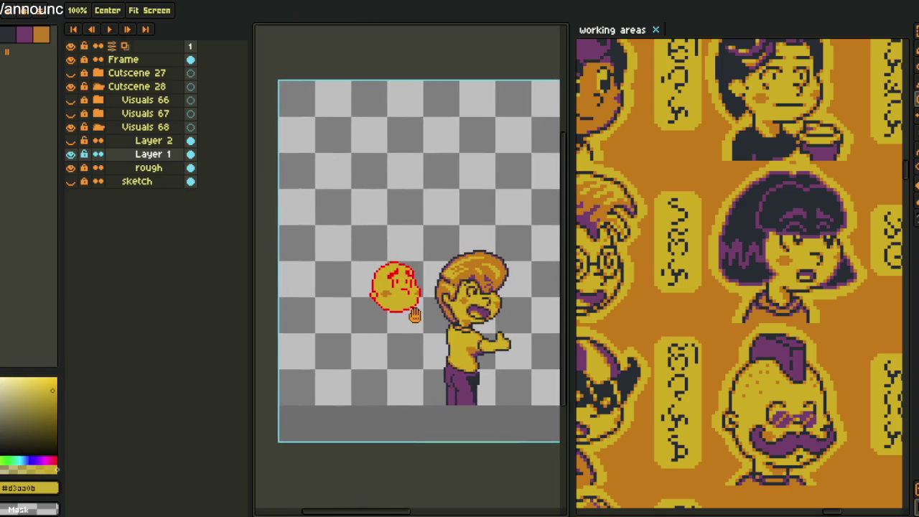
scroll(401, 302, up, 3)
scroll(401, 302, up, 3)
alt+click(382, 298)
alt+click(379, 278)
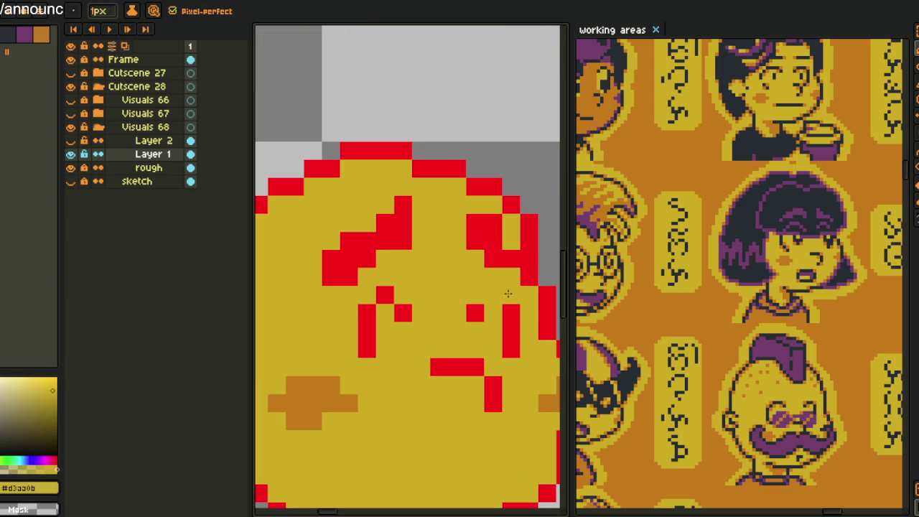
Eyedrop red #ff0000 for the mouth and frame the boy and head together
alt+click(511, 296)
scroll(474, 291, down, 2)
scroll(436, 276, down, 1)
scroll(437, 277, up, 2)
alt+click(424, 286)
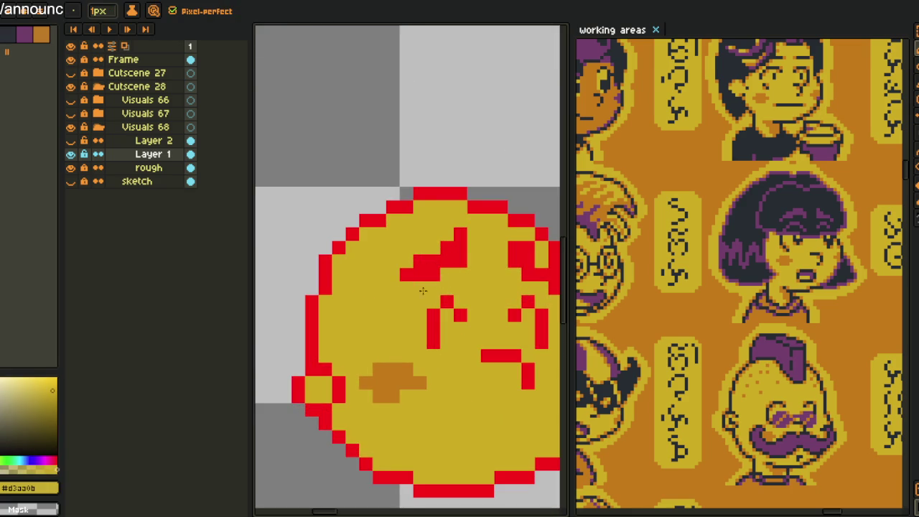
alt+click(443, 250)
scroll(458, 269, right, 3)
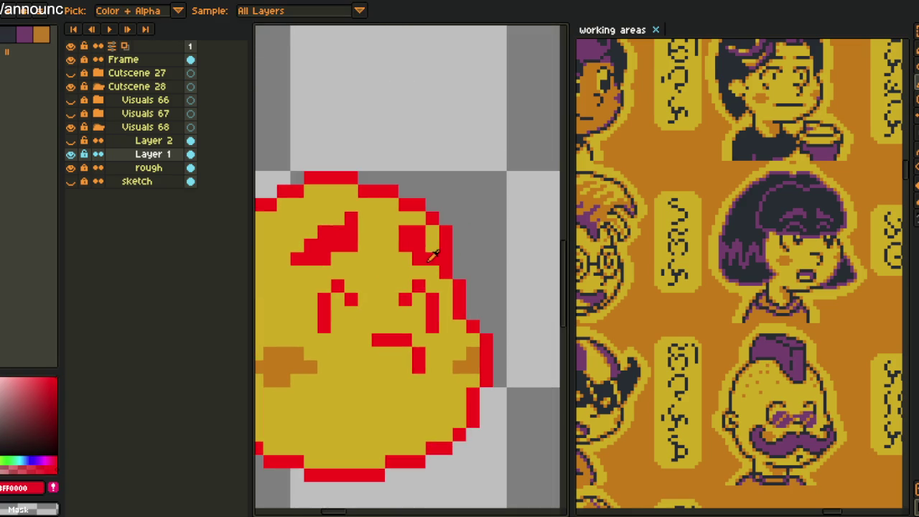
scroll(433, 247, down, 3)
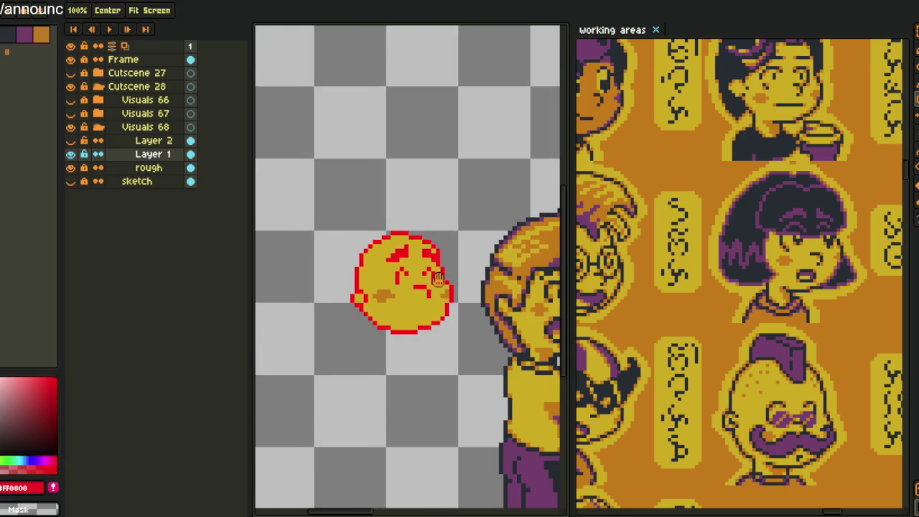
scroll(460, 266, up, 1)
scroll(469, 270, up, 1)
scroll(470, 269, up, 1)
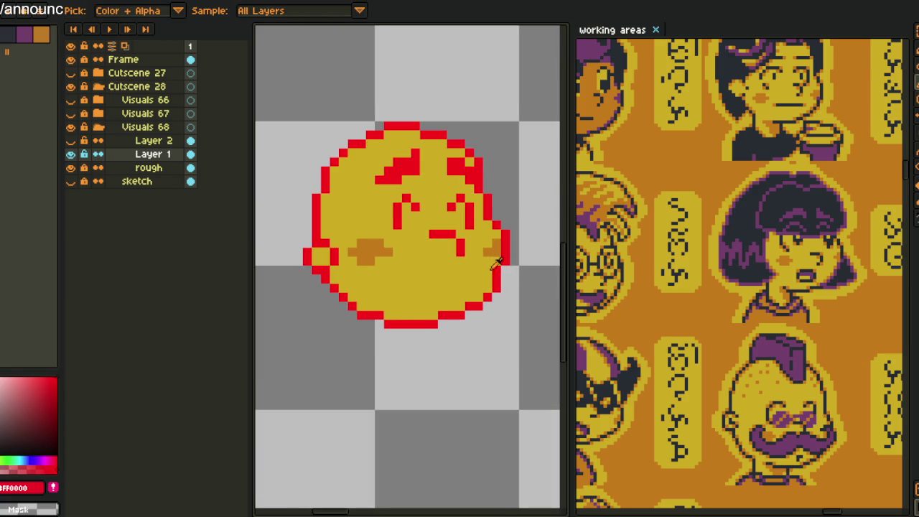
key(space)
scroll(464, 280, down, 2)
scroll(458, 289, down, 1)
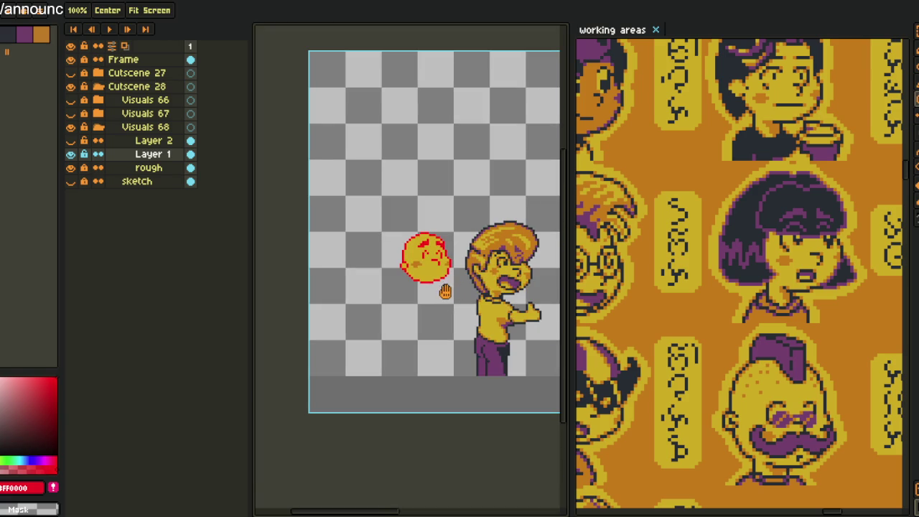
drag(440, 284, 408, 297)
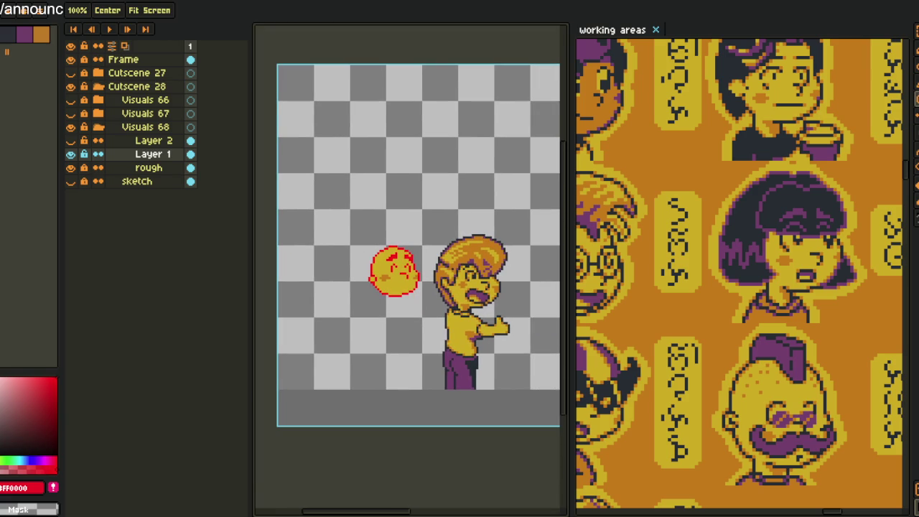
scroll(404, 276, up, 3)
scroll(405, 241, up, 1)
scroll(407, 236, up, 1)
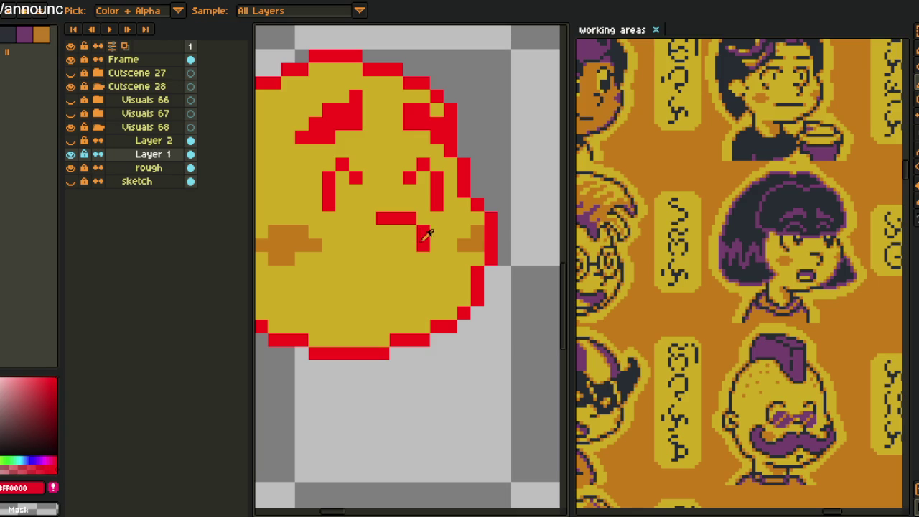
Draw a short red curved smile under the nose with the 1px pencil, then zoom out
key(b)
drag(354, 272, 406, 295)
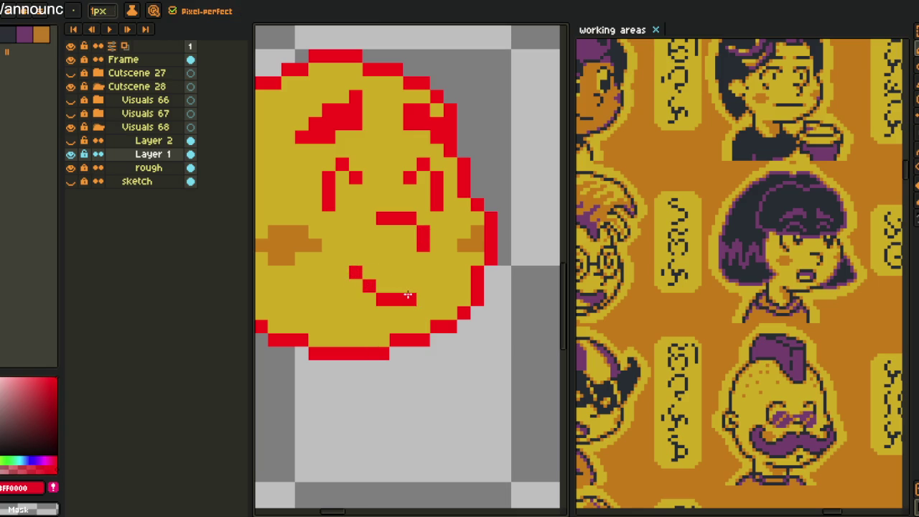
scroll(380, 289, down, 3)
scroll(381, 289, down, 1)
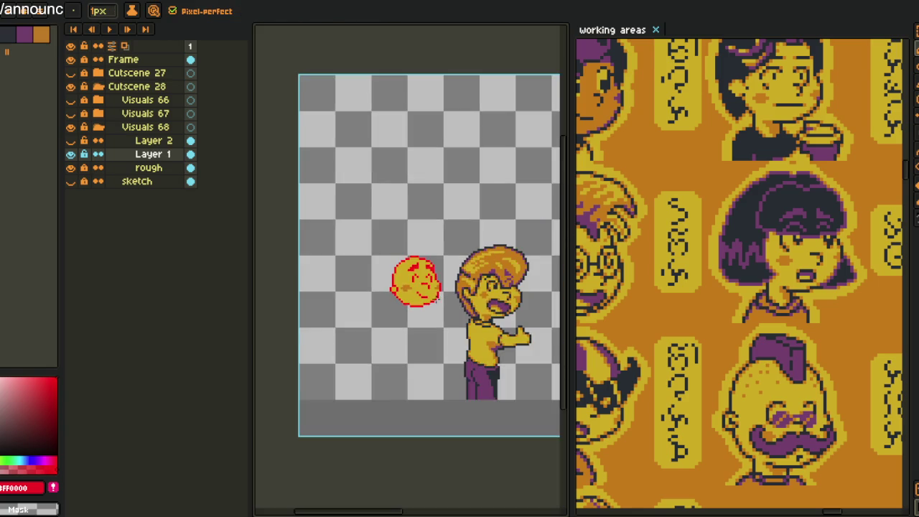
scroll(381, 289, up, 3)
scroll(381, 289, up, 1)
scroll(381, 290, down, 3)
scroll(410, 287, down, 1)
key(i)
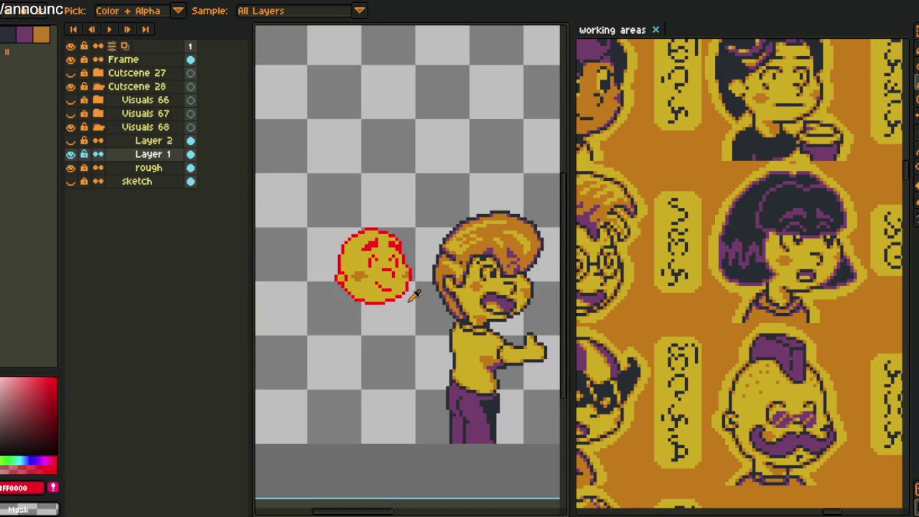
scroll(431, 301, up, 1)
scroll(436, 303, down, 2)
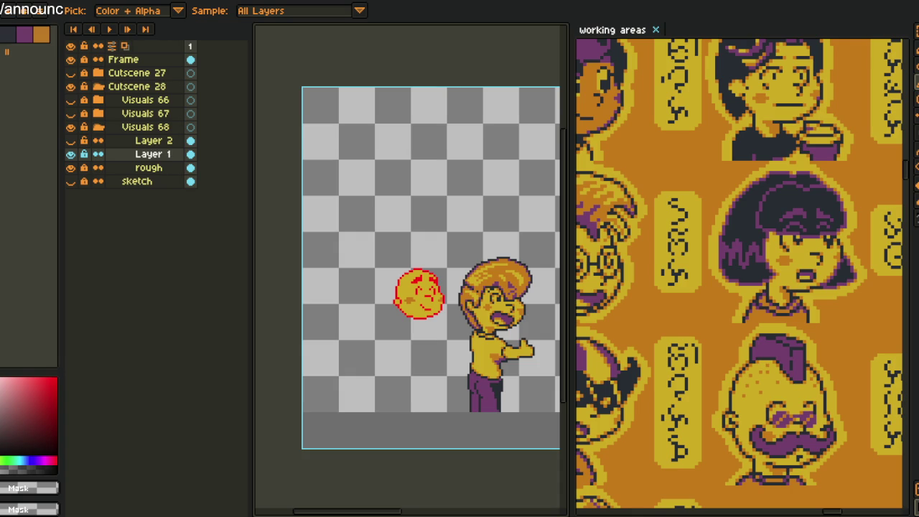
Turn on Layer 2's visibility so the black bob hair shows over the blushing head
scroll(407, 287, down, 3)
scroll(406, 287, right, 3)
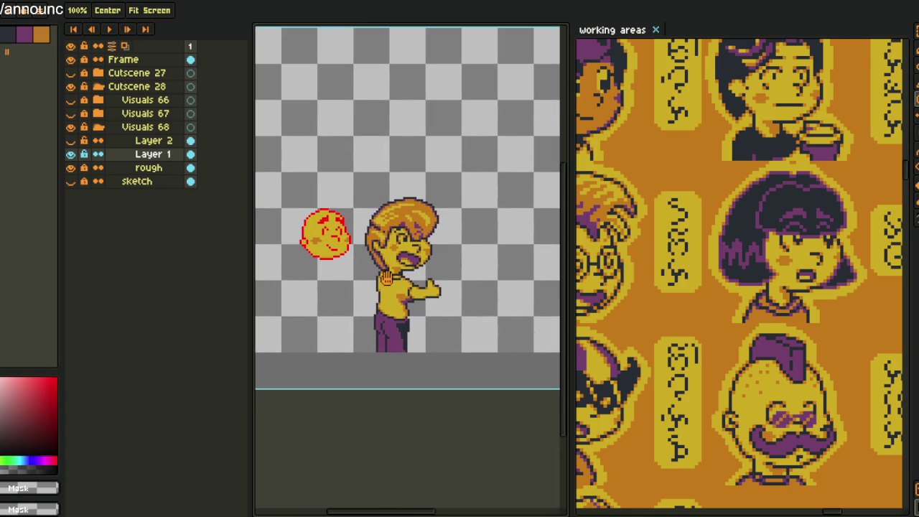
scroll(327, 245, up, 3)
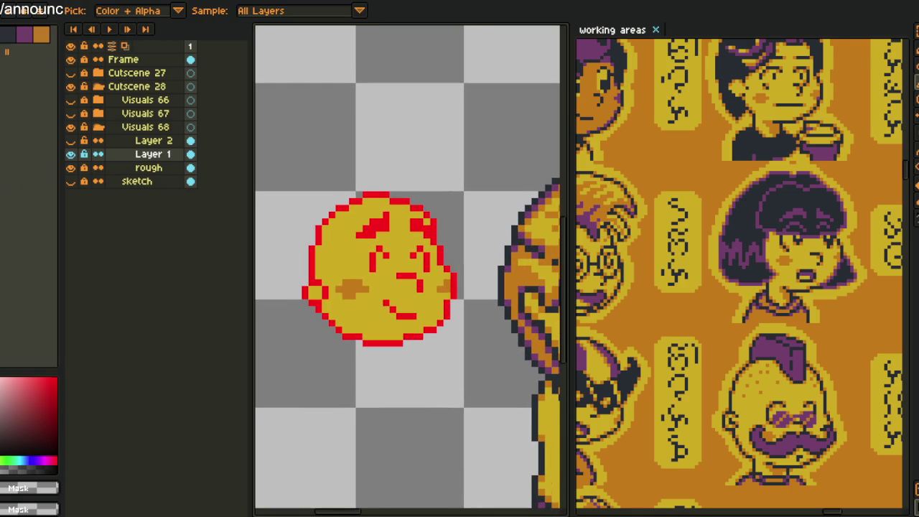
click(71, 140)
scroll(410, 221, down, 3)
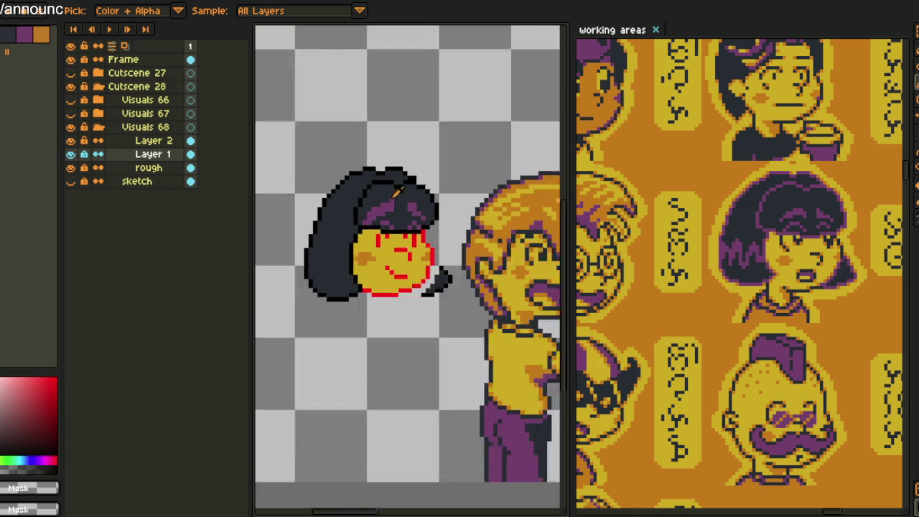
scroll(410, 221, up, 2)
Pick black from the hair outline and extend the hair tip beside the chin with black pixels
key(alt+Up)
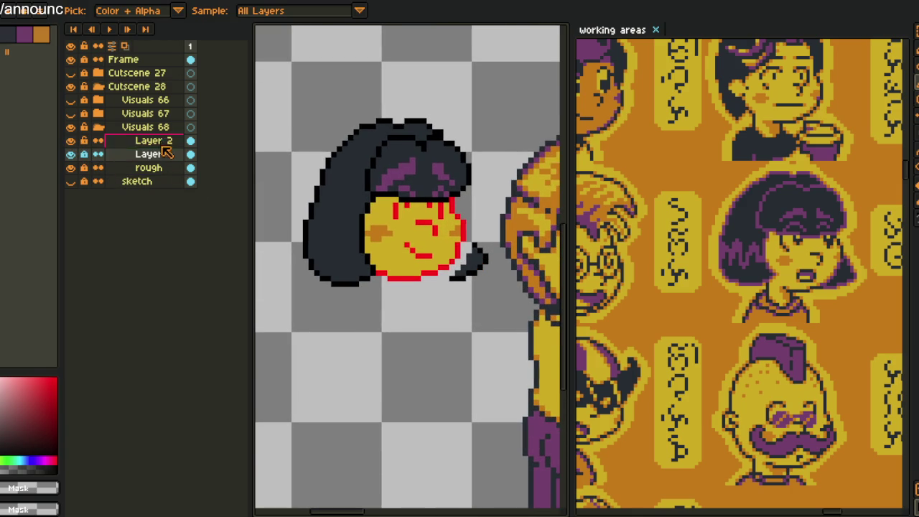
scroll(451, 257, up, 4)
click(476, 291)
drag(445, 302, 384, 302)
key(space)
drag(458, 247, 335, 291)
click(397, 157)
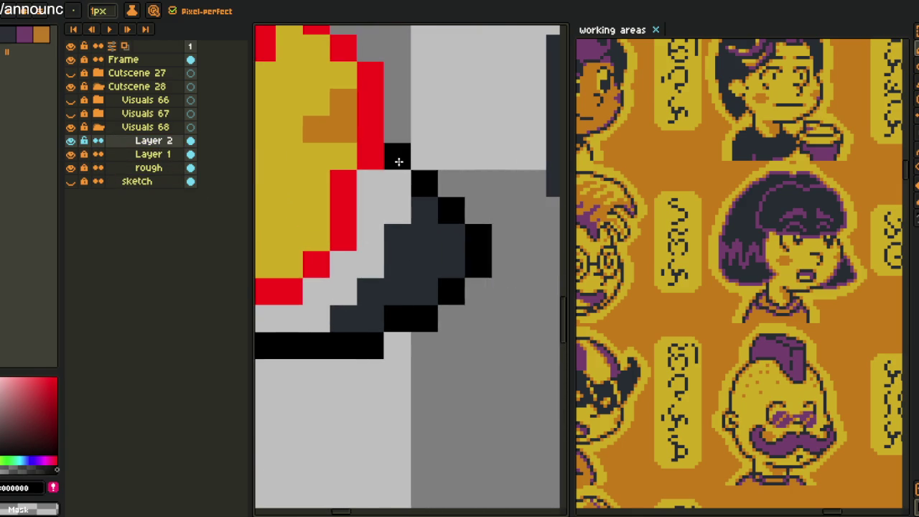
Bucket-fill the light-grey gap at the hair tip with dark #20282F
alt+click(413, 205)
key(g)
click(381, 214)
scroll(382, 213, down, 3)
Shift the dark chin-side hair shape one pixel left and reframe both characters
alt+click(438, 215)
scroll(459, 230, up, 3)
key(b)
mouse_move(463, 223)
mouse_down()
mouse_move(472, 266)
mouse_move(458, 269)
mouse_up()
key(b)
scroll(356, 306, down, 3)
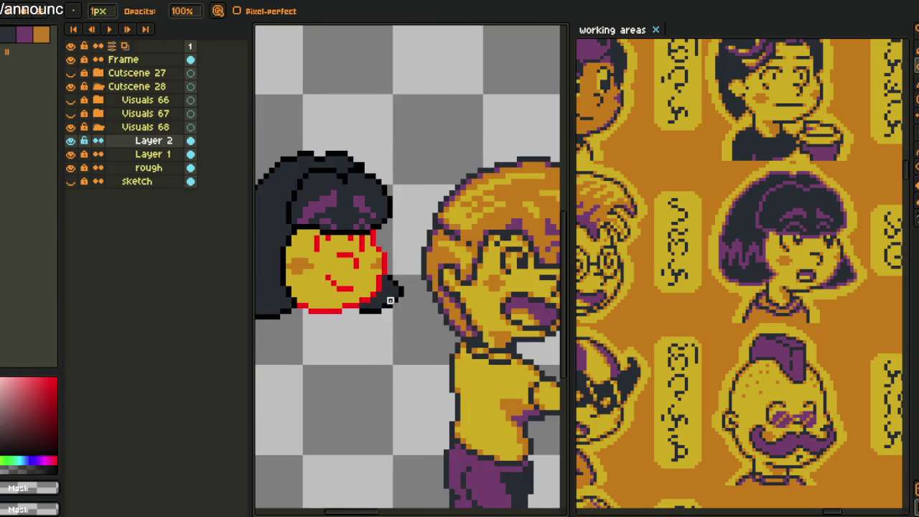
scroll(440, 268, down, 2)
drag(440, 268, 449, 253)
key(alt)
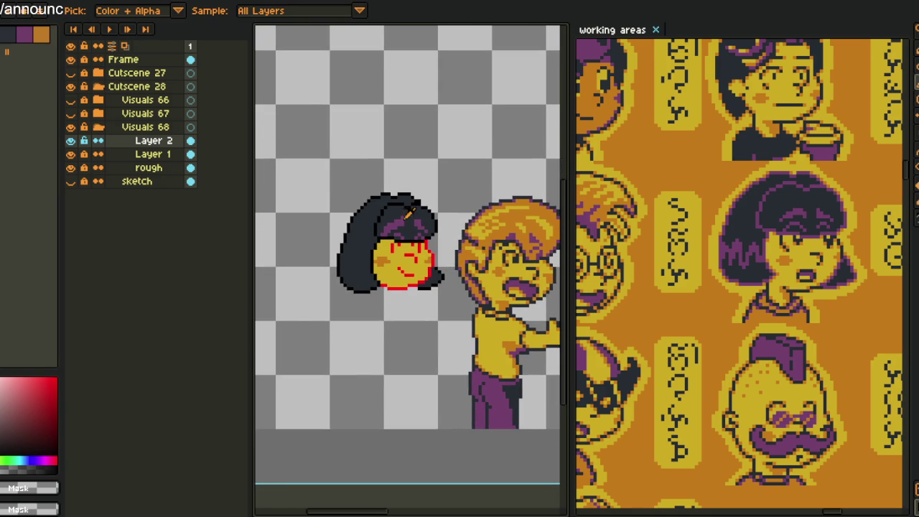
Hide the hair layer and redraw the red pixels along the face's upper-right outline
click(71, 140)
scroll(431, 252, up, 2)
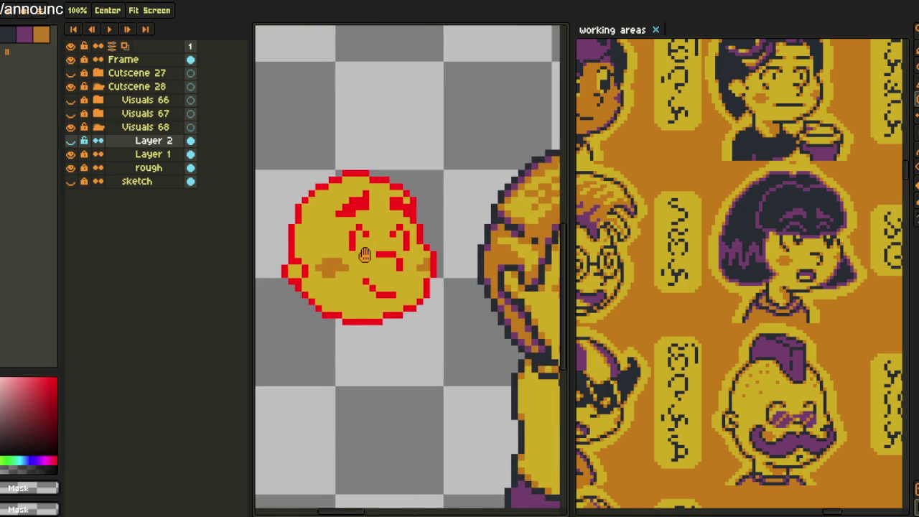
scroll(373, 247, up, 1)
mouse_move(430, 199)
mouse_down()
mouse_move(415, 183)
mouse_move(381, 309)
mouse_up()
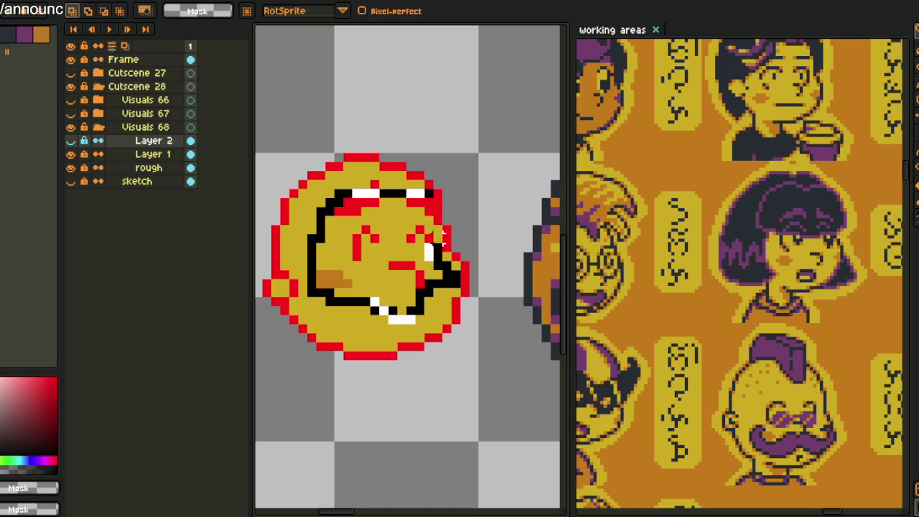
Lasso the mouth pixels and move them up on the face
scroll(385, 296, up, 2)
key(Down)
drag(374, 291, 470, 367)
drag(436, 328, 435, 316)
Sample the yellow skin and red outline colours, then bring the boy into view beside the head
scroll(497, 289, down, 3)
scroll(497, 290, up, 1)
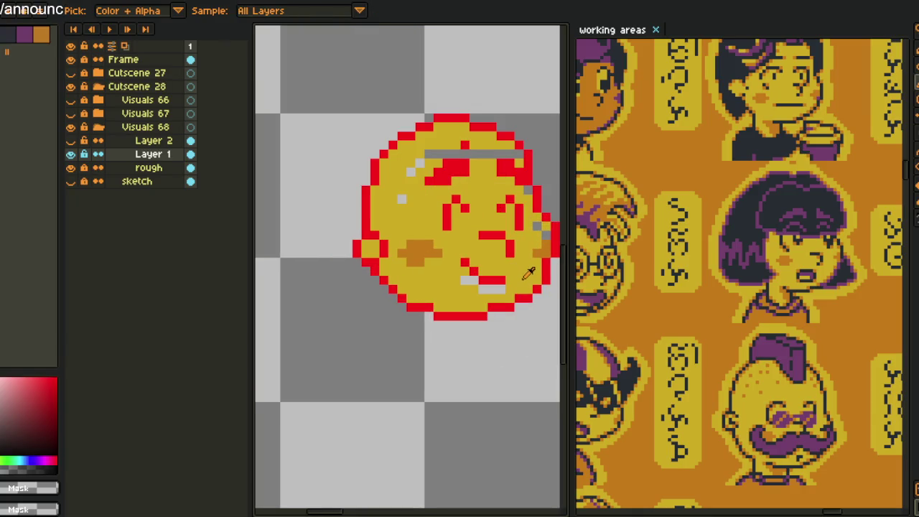
alt+click(497, 290)
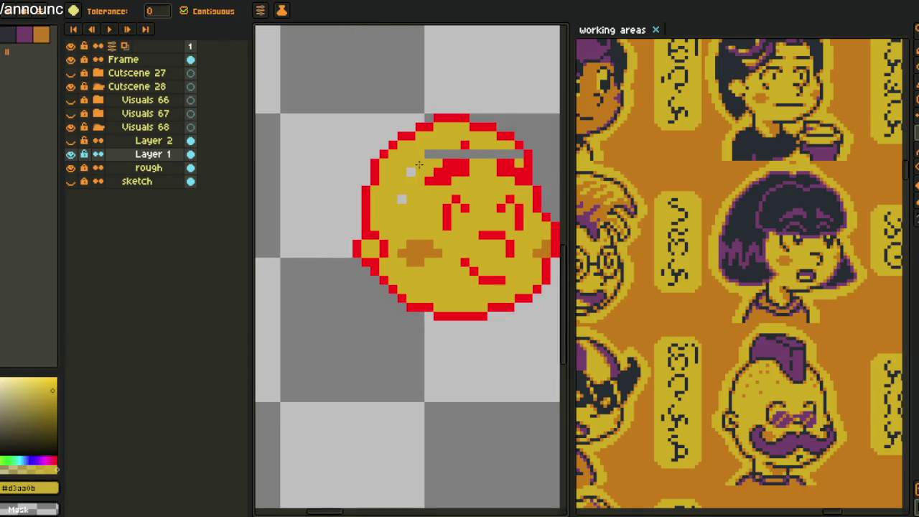
alt+click(472, 157)
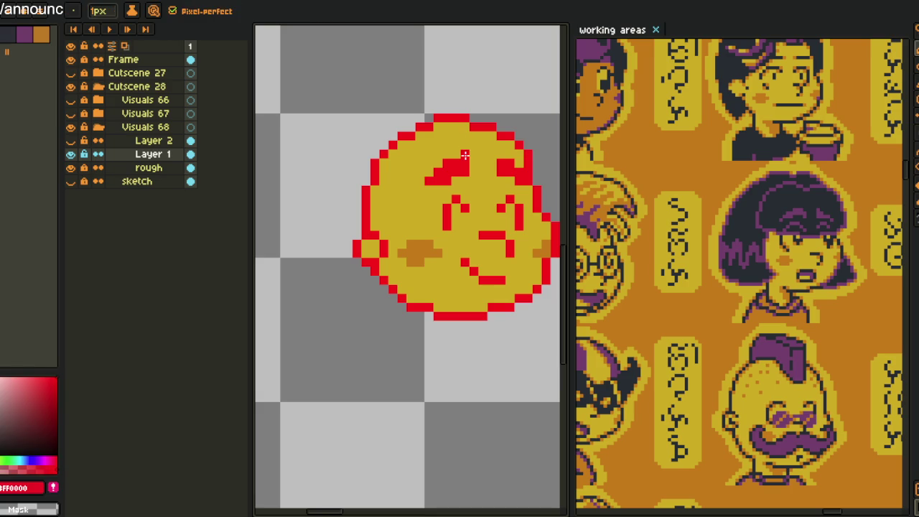
scroll(503, 157, down, 3)
drag(526, 153, 454, 158)
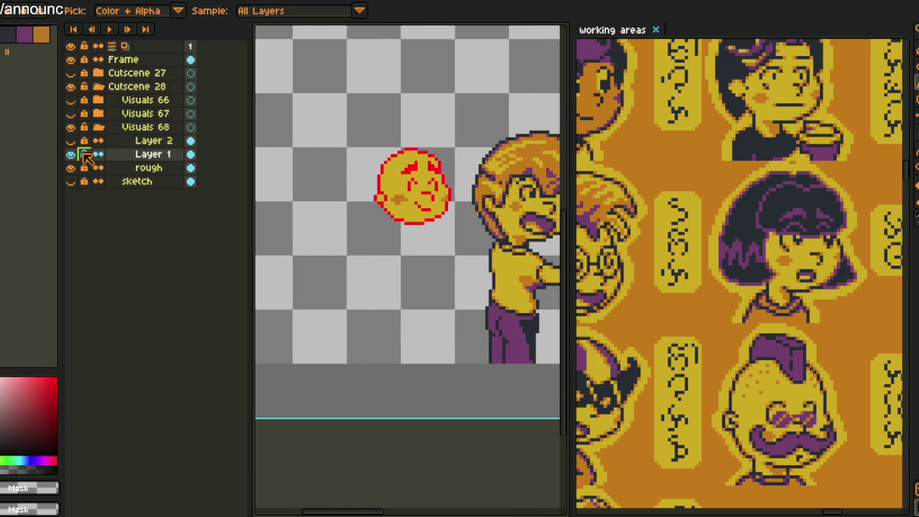
Show and unlock Layer 2, marquee the bob hair, and nudge it slightly down before committing
click(70, 140)
click(154, 140)
drag(297, 74, 512, 287)
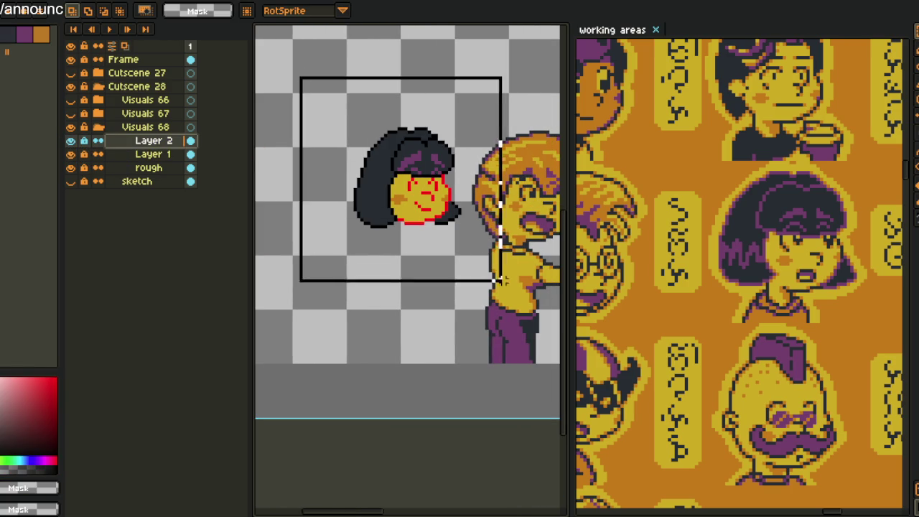
click(84, 141)
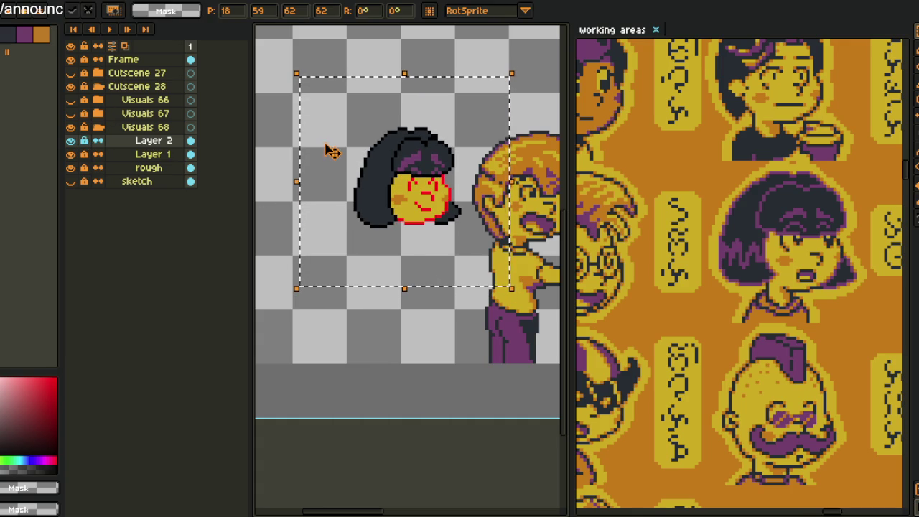
key(Down)
key(Down)
key(Down)
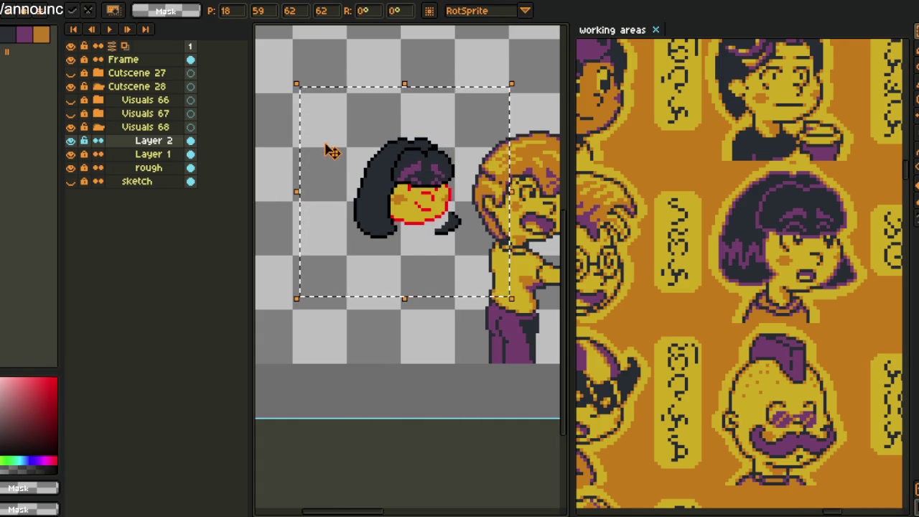
key(Up)
key(Up)
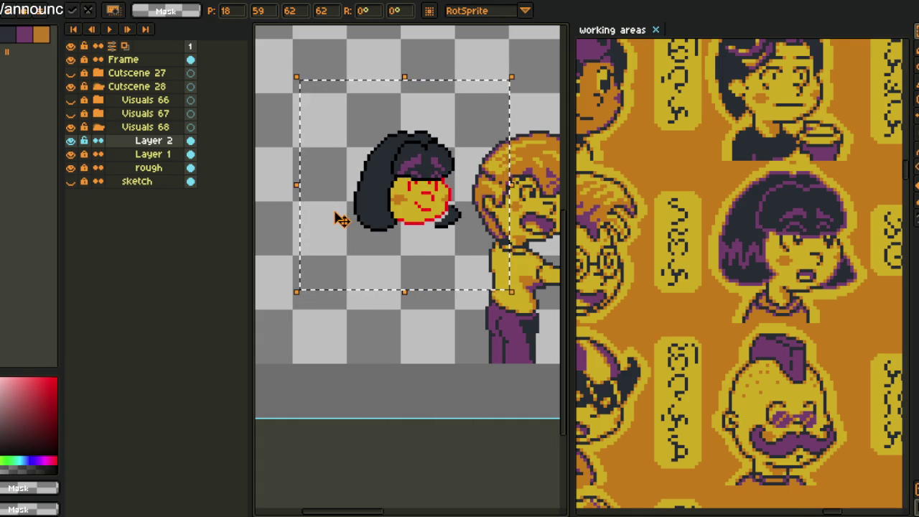
key(Down)
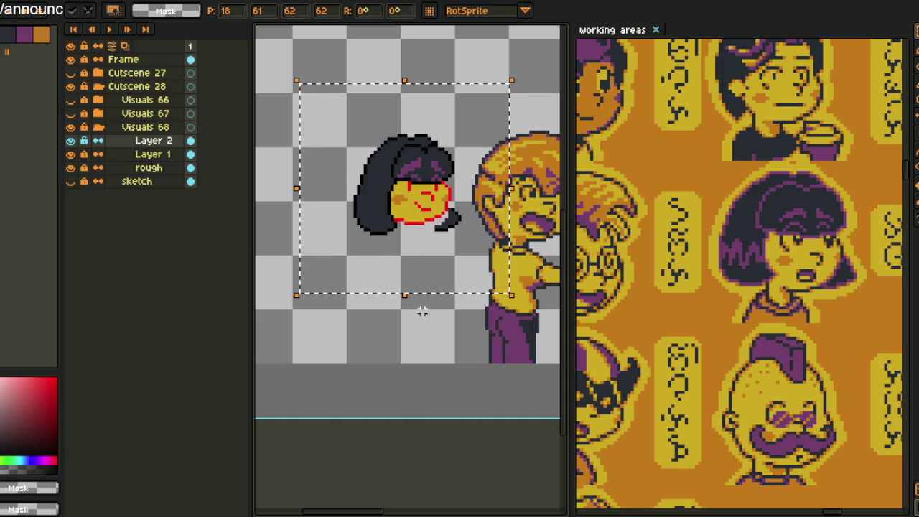
key(Return)
scroll(409, 273, up, 2)
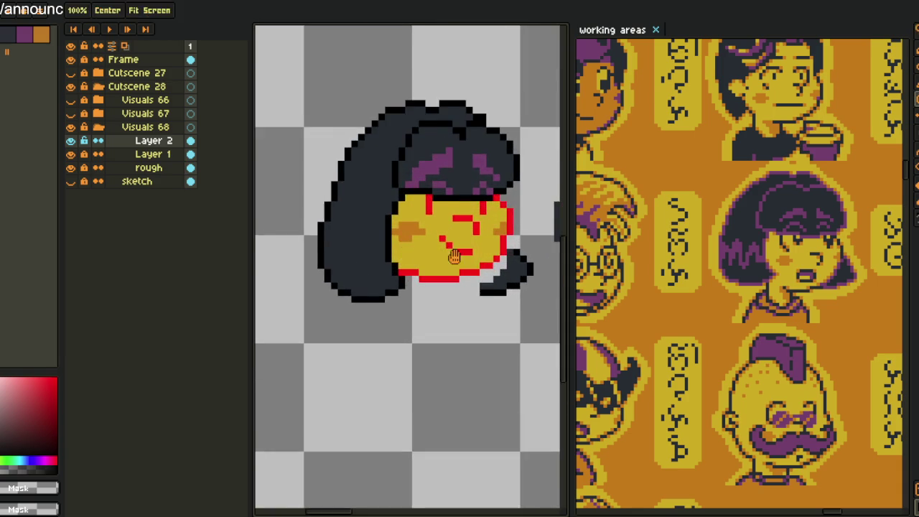
scroll(494, 278, up, 1)
Lasso the lower part of the hair and move it up about 20 pixels
key(b)
key(q)
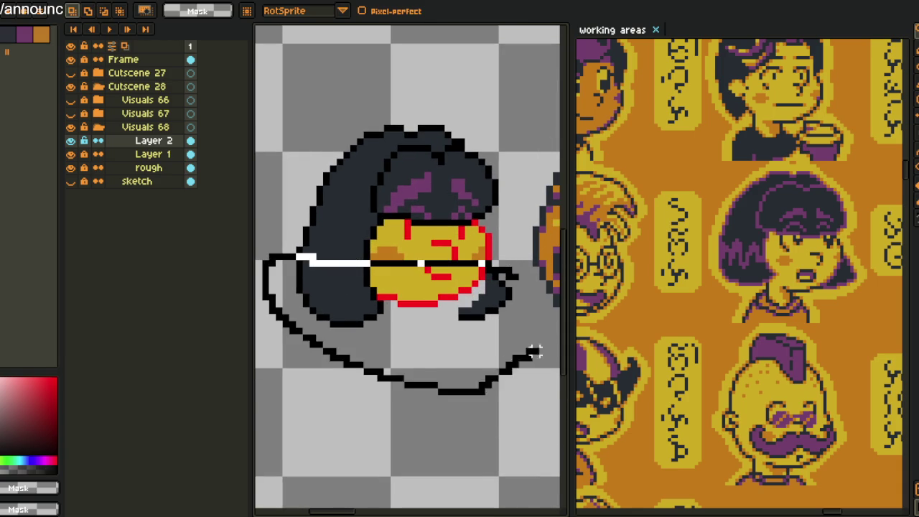
drag(507, 267, 512, 287)
drag(464, 310, 466, 296)
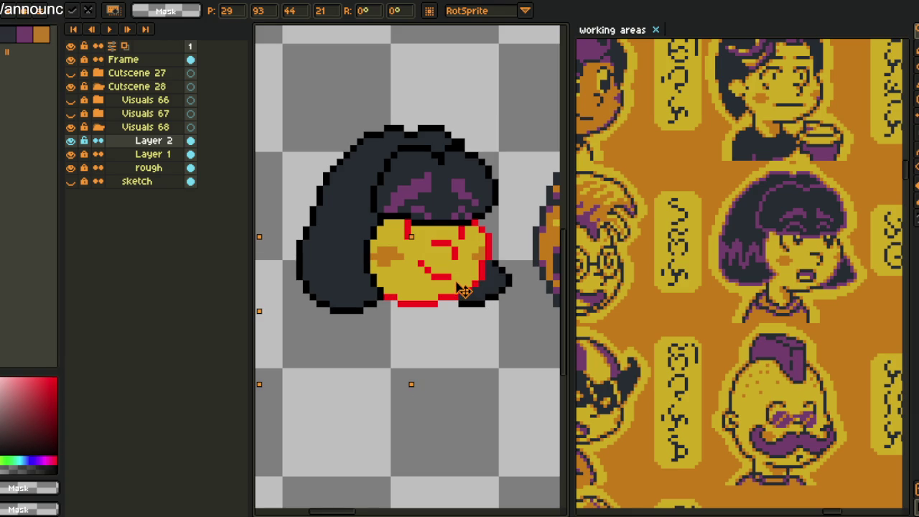
key(Return)
scroll(409, 248, up, 2)
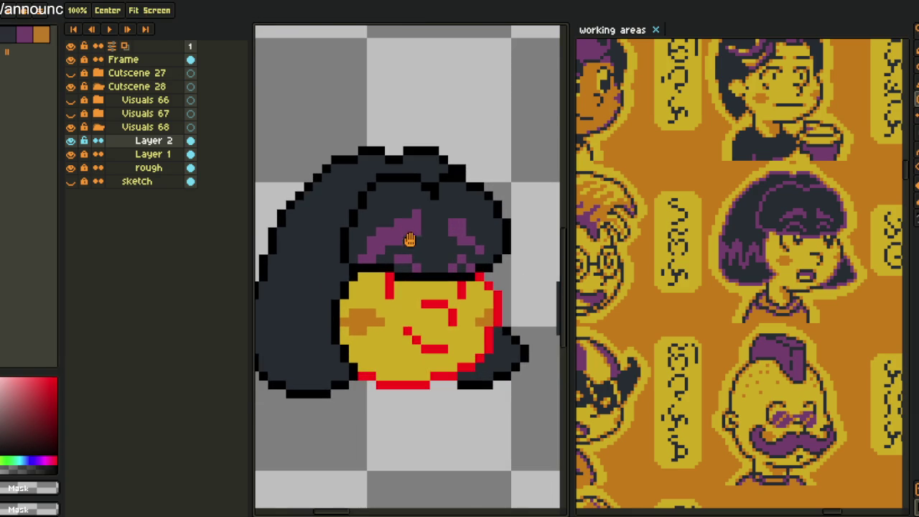
scroll(413, 248, up, 1)
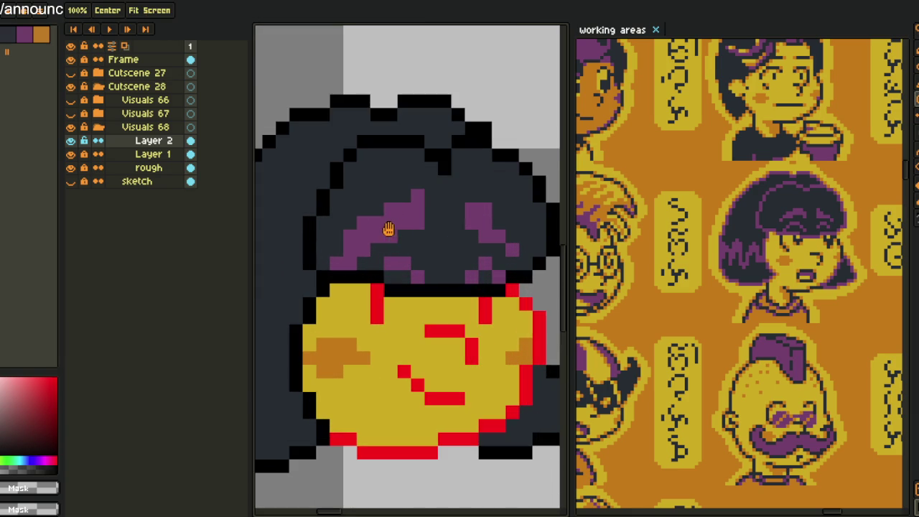
Try filling the hair interior with purple, then undo the fill
key(i)
click(389, 223)
key(g)
click(426, 248)
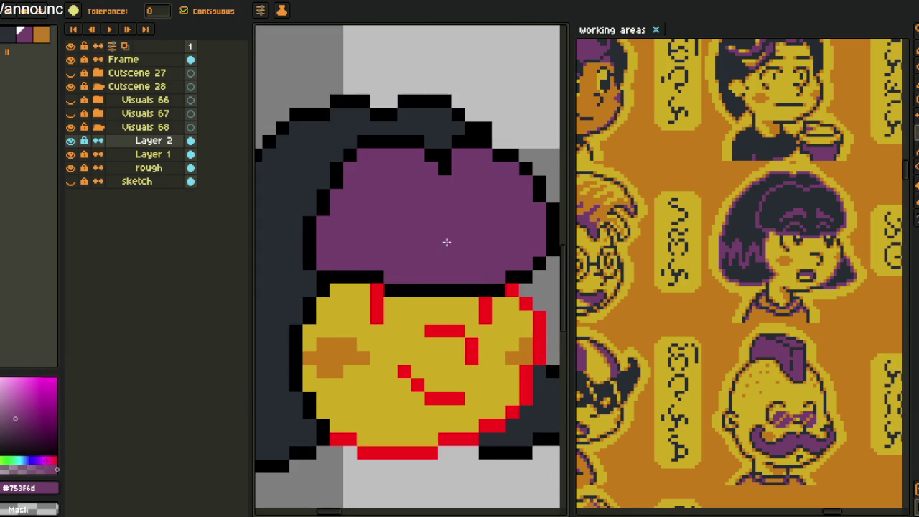
key(ctrl+z)
scroll(454, 248, down, 3)
scroll(454, 249, down, 1)
Lift the eyes area up on the face
mouse_move(459, 230)
mouse_down()
mouse_move(465, 256)
mouse_move(495, 278)
mouse_move(381, 314)
mouse_move(546, 327)
mouse_up()
scroll(465, 256, up, 1)
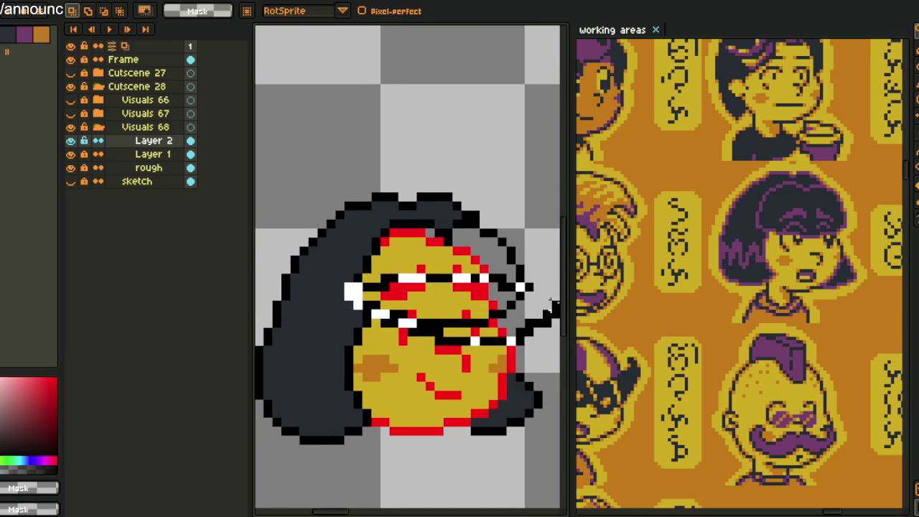
drag(493, 305, 500, 287)
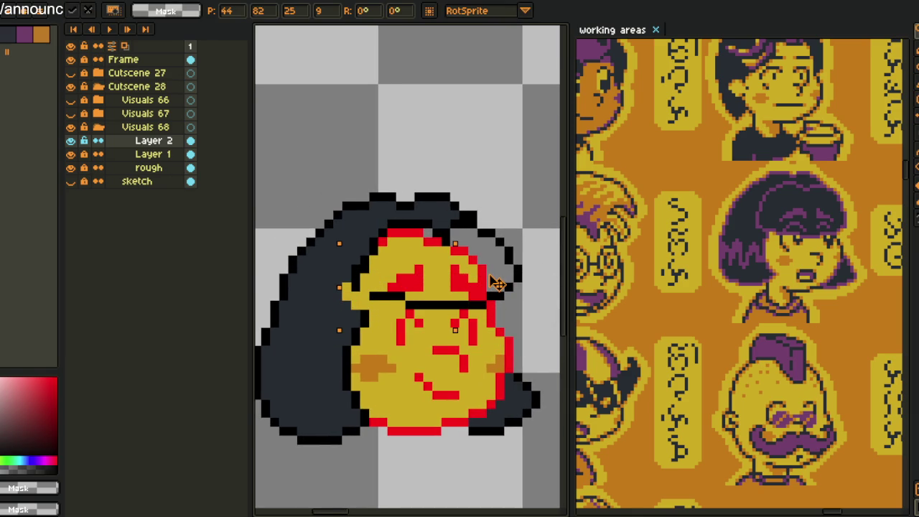
key(Return)
Fix the face edge pixels, swapping black and yellow around the corner by the black bar
key(i)
scroll(394, 267, up, 3)
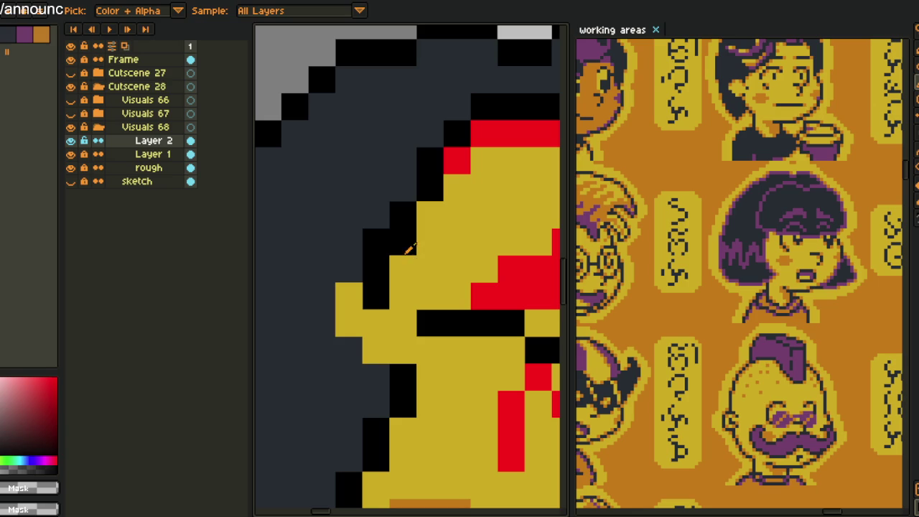
click(402, 242)
alt+click(431, 322)
click(403, 350)
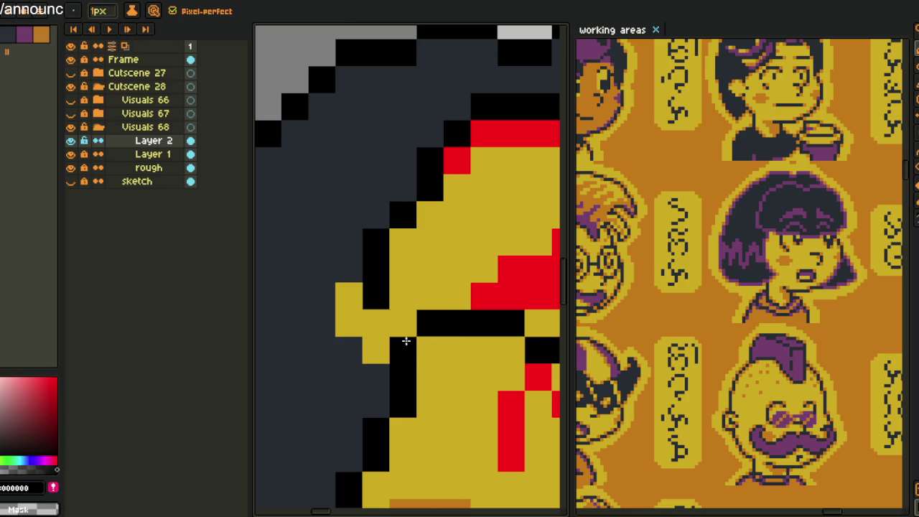
click(403, 323)
Fill the yellow bump left of the face and the yellow inside the hair with dark hair colour
drag(365, 318, 352, 288)
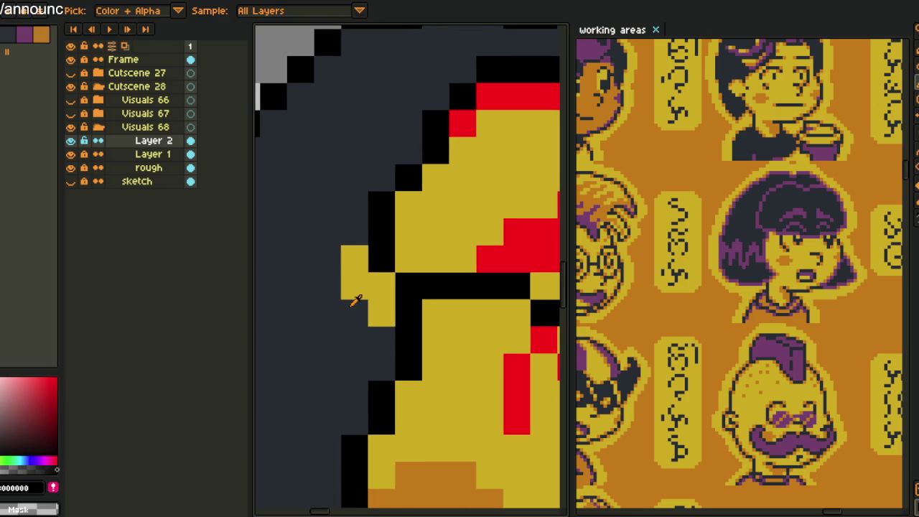
click(350, 300)
key(g)
click(371, 304)
scroll(372, 304, down, 3)
click(449, 260)
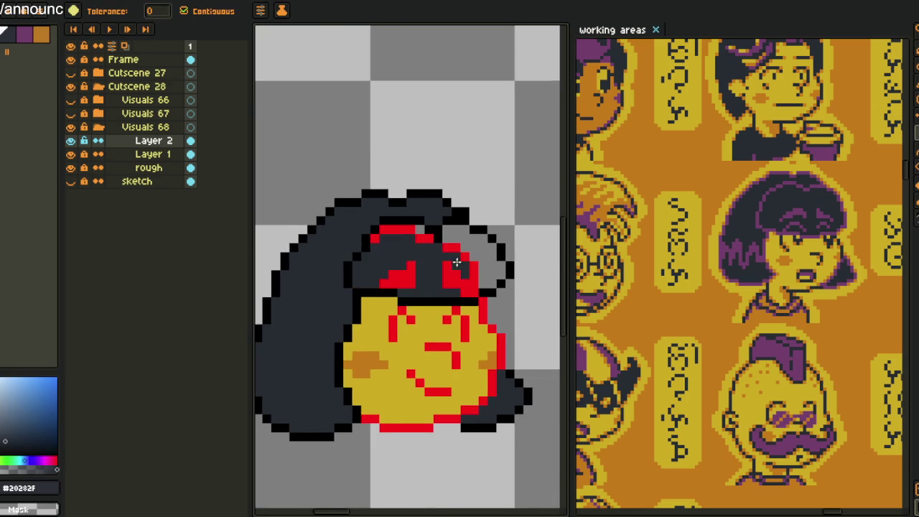
scroll(449, 261, up, 2)
Paint #20282F over the red and grey pixels atop the hair and fill the grey gap beside it
key(b)
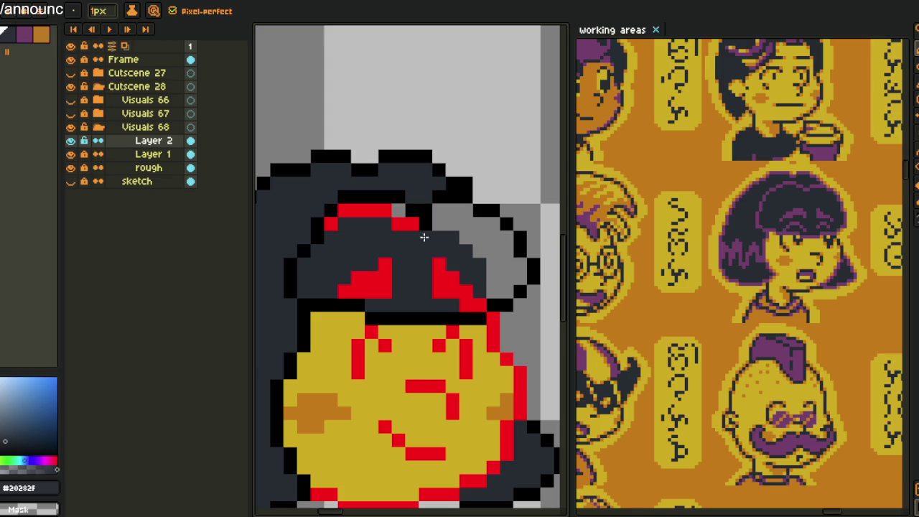
drag(408, 224, 349, 207)
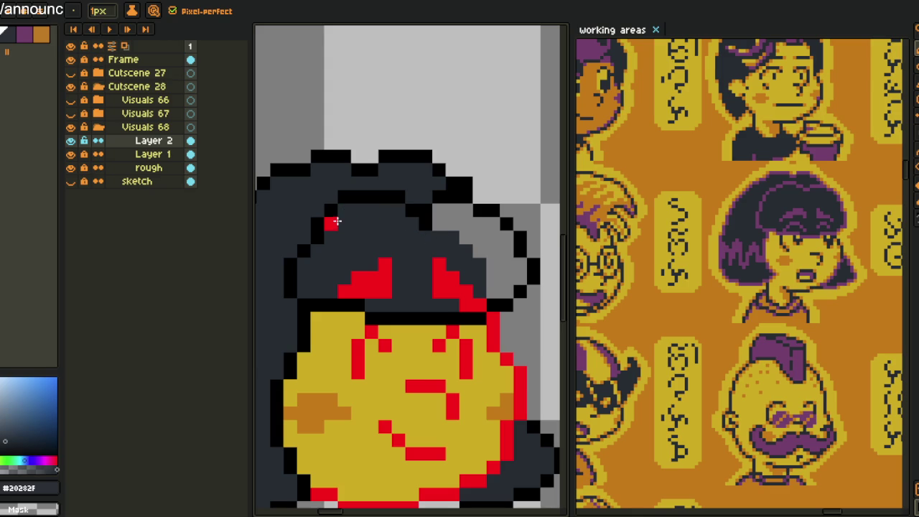
key(g)
click(448, 226)
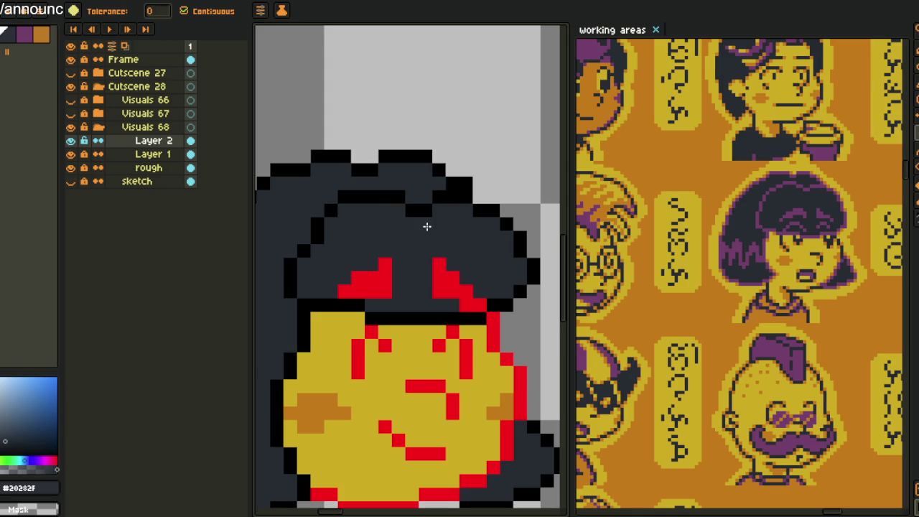
key(i)
scroll(446, 179, down, 3)
scroll(455, 162, up, 2)
key(b)
scroll(455, 208, down, 3)
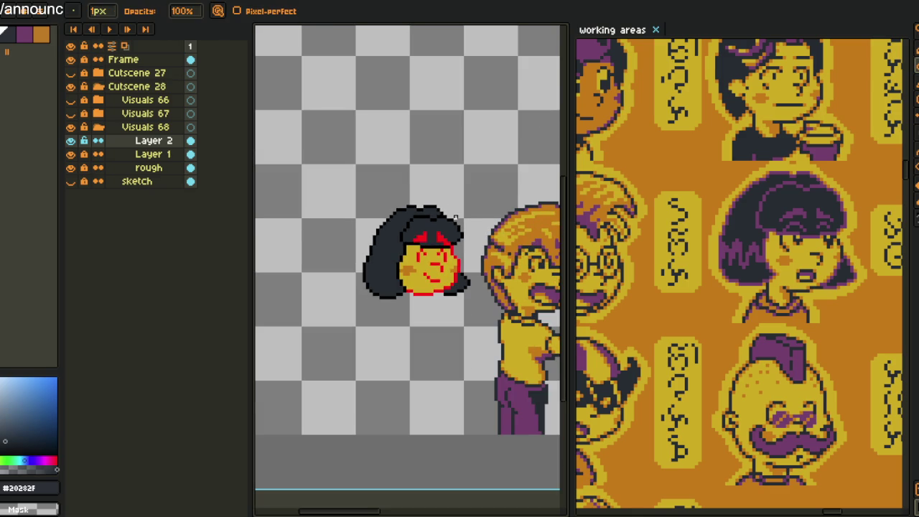
Flip the whole canvas horizontally with Sprite > Rotate Canvas > Flip Canvas Horizontal
key(i)
click(460, 206)
drag(461, 201, 470, 184)
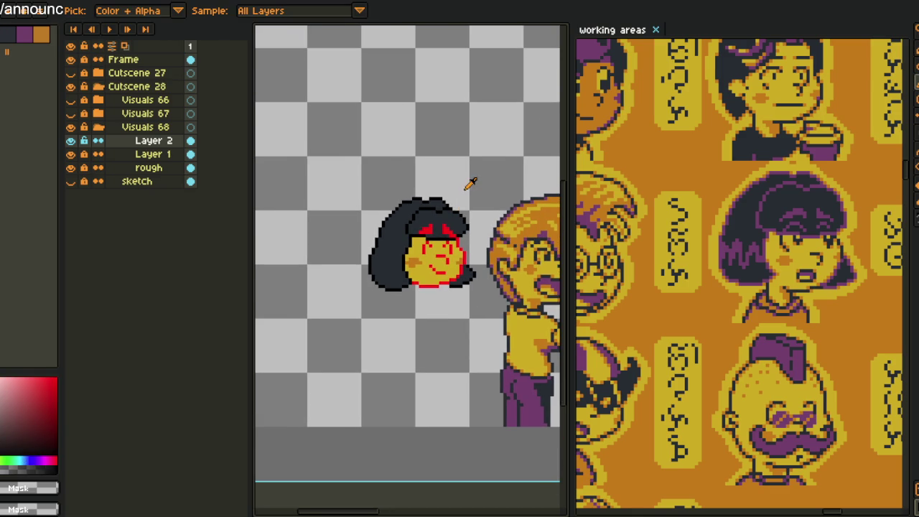
drag(817, 271, 789, 242)
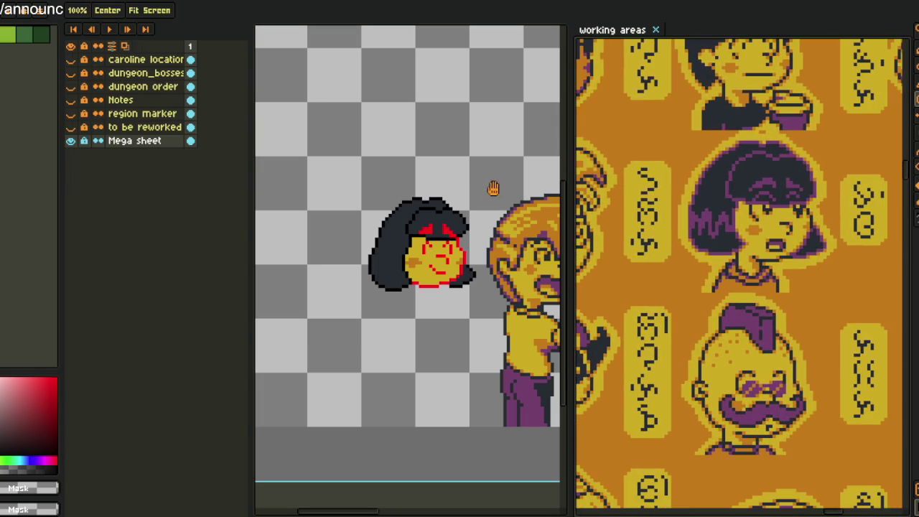
key(alt+s)
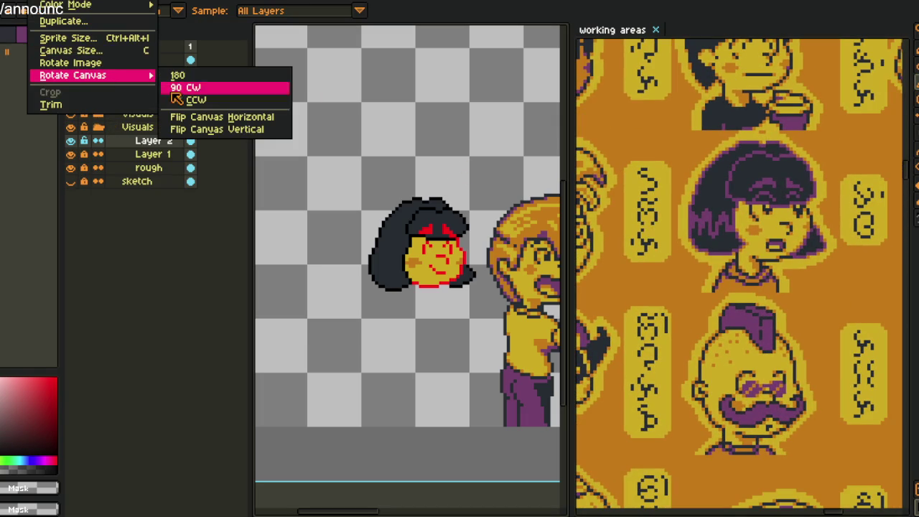
click(239, 117)
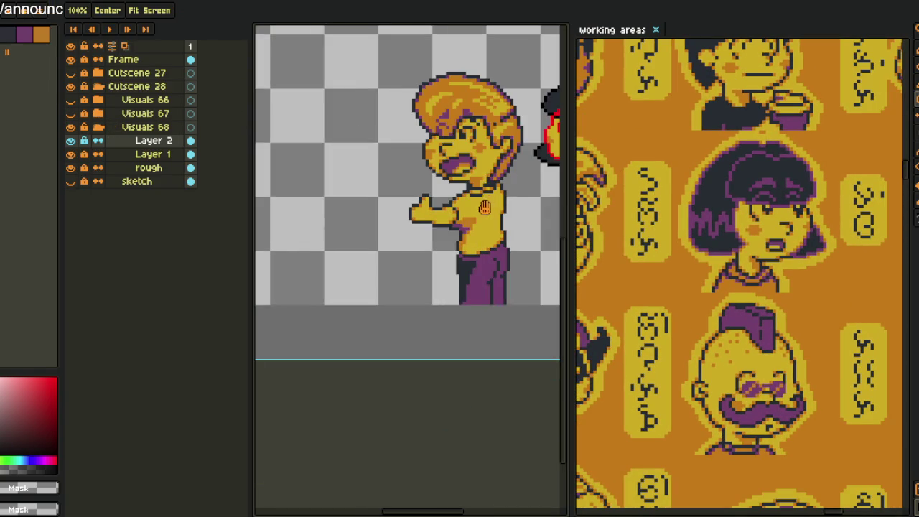
mouse_move(451, 209)
mouse_down()
mouse_move(404, 222)
mouse_move(419, 250)
mouse_move(407, 268)
mouse_up()
Test rectangle selections around the girl's face in the reference and on the canvas, then deselect
key(i)
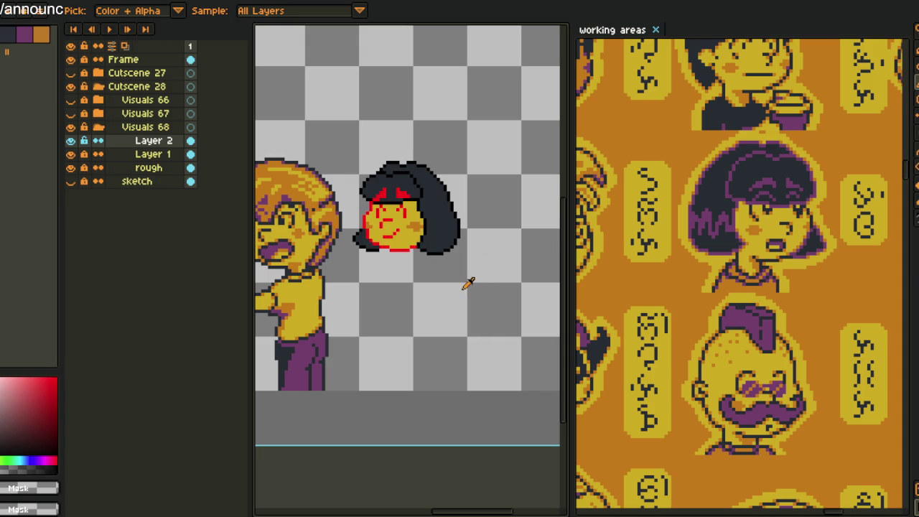
scroll(487, 264, up, 2)
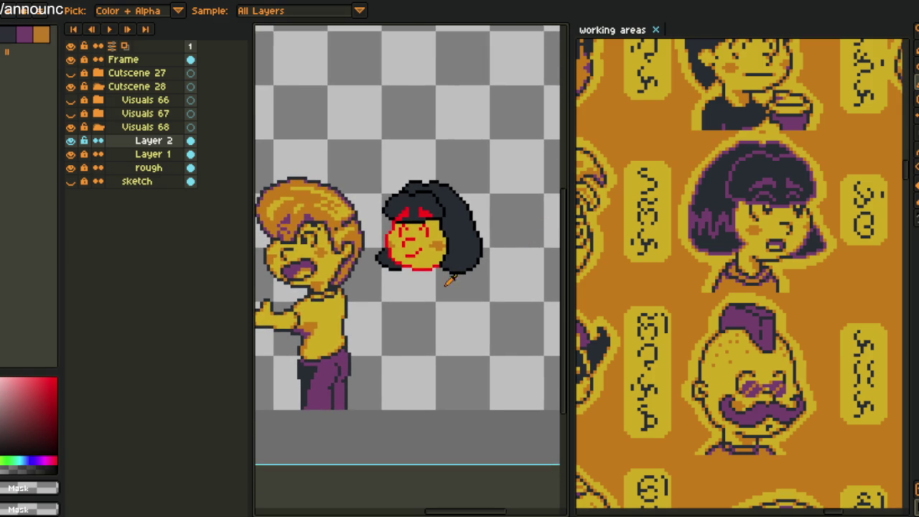
scroll(737, 180, up, 1)
key(m)
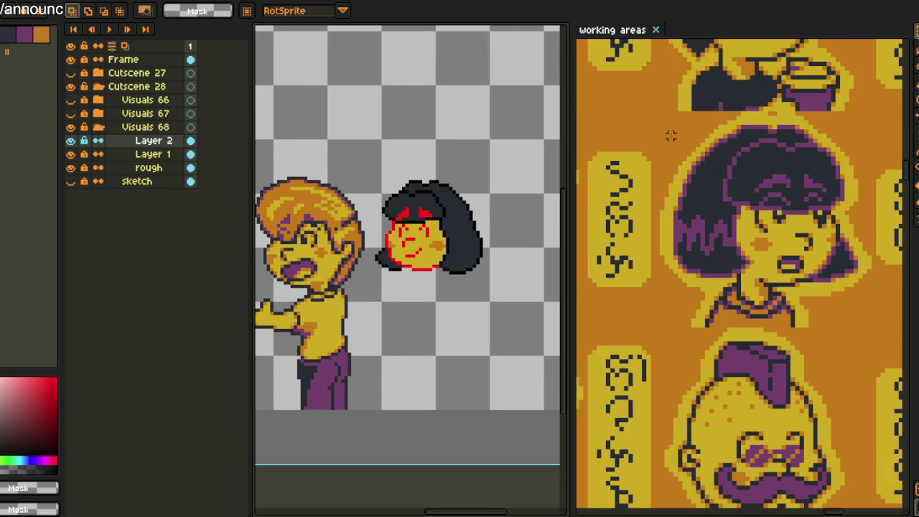
drag(667, 128, 866, 321)
drag(381, 176, 502, 300)
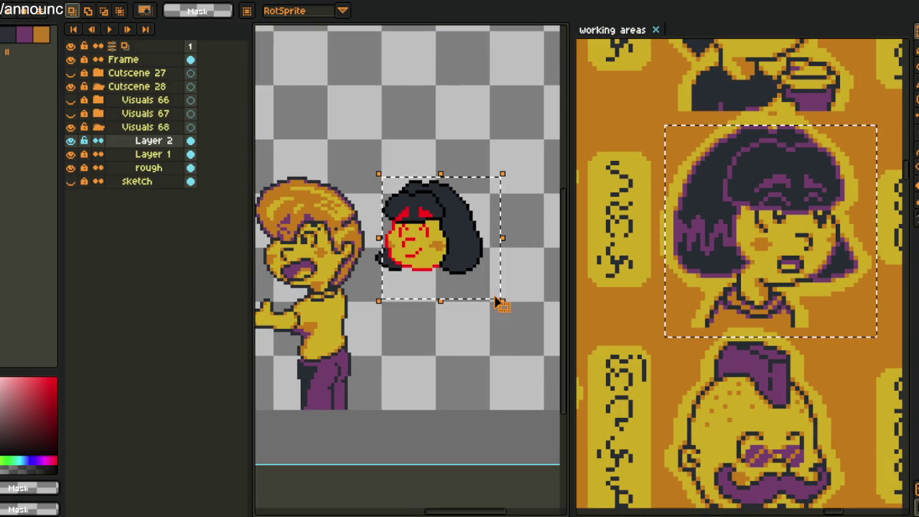
click(451, 325)
scroll(445, 316, down, 1)
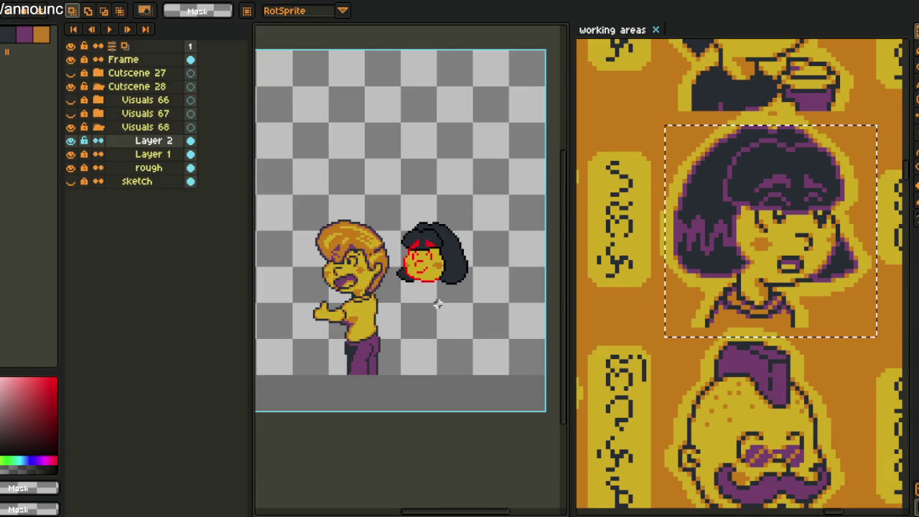
scroll(421, 293, up, 1)
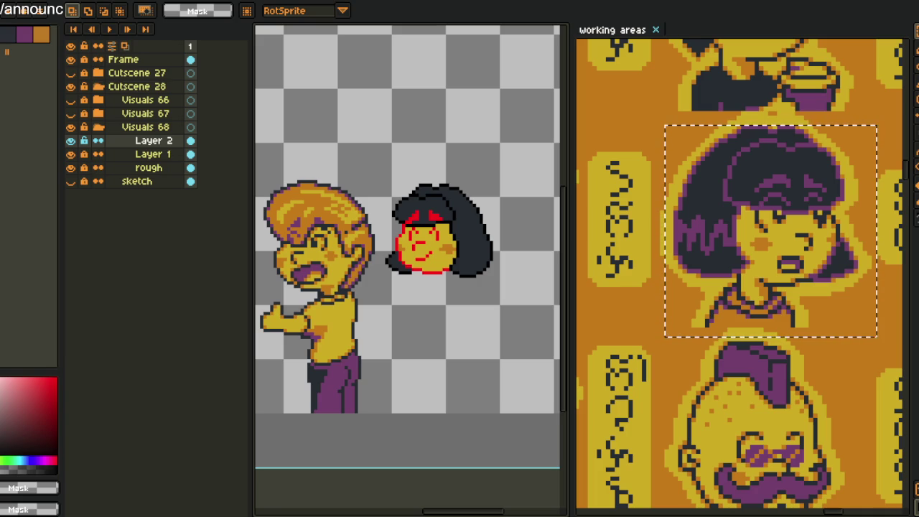
drag(789, 366, 760, 330)
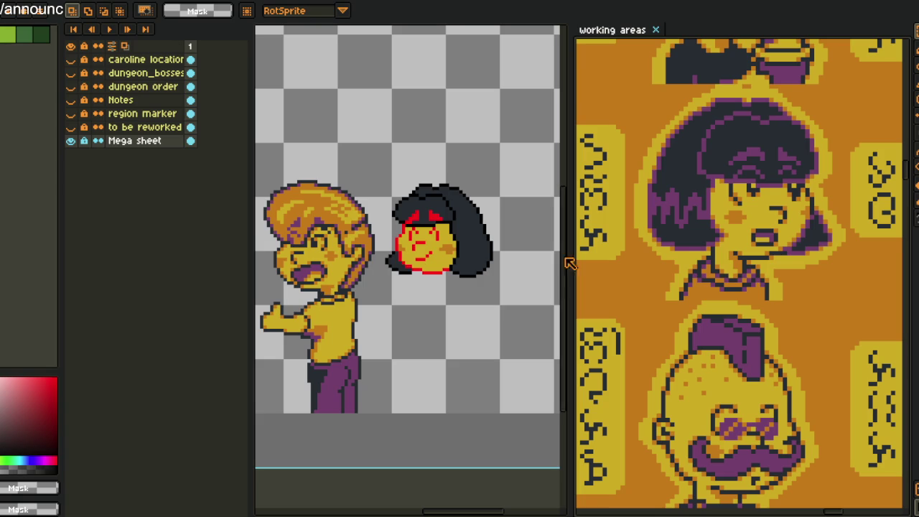
scroll(761, 244, up, 2)
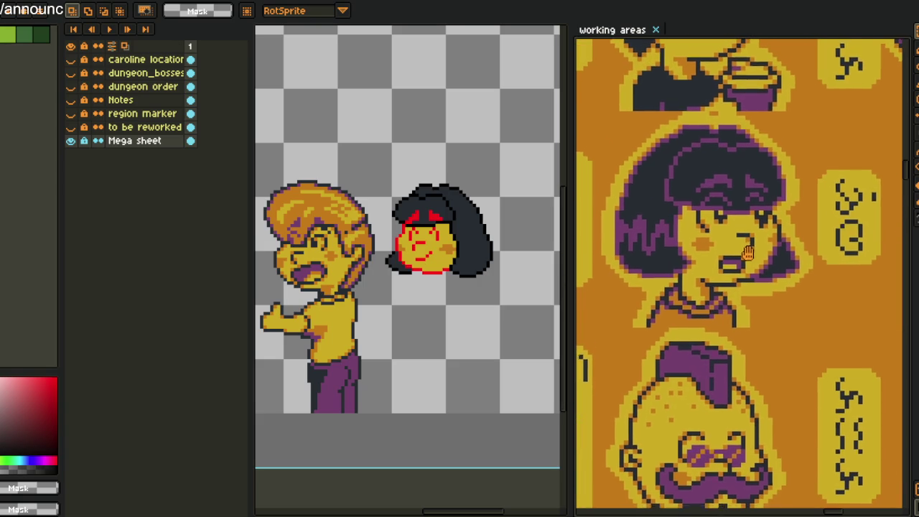
scroll(719, 273, right, 2)
scroll(771, 282, up, 2)
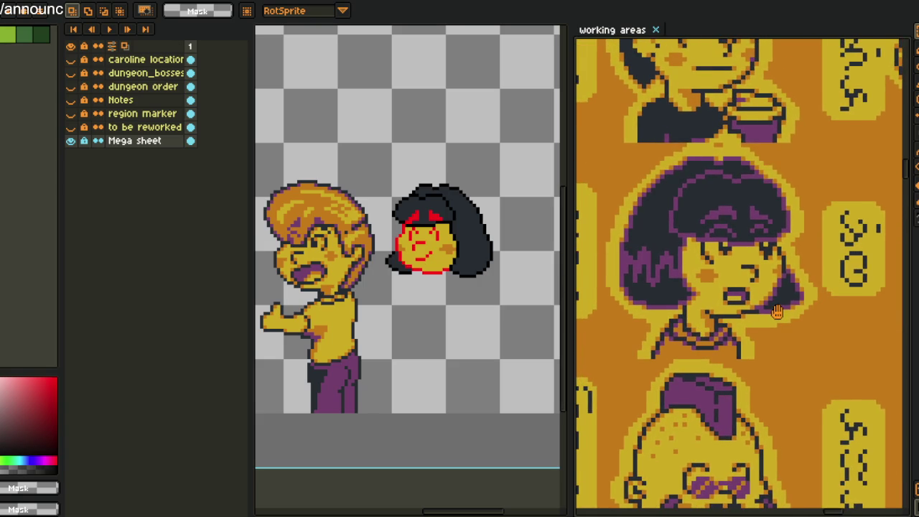
scroll(770, 282, up, 1)
scroll(777, 331, down, 1)
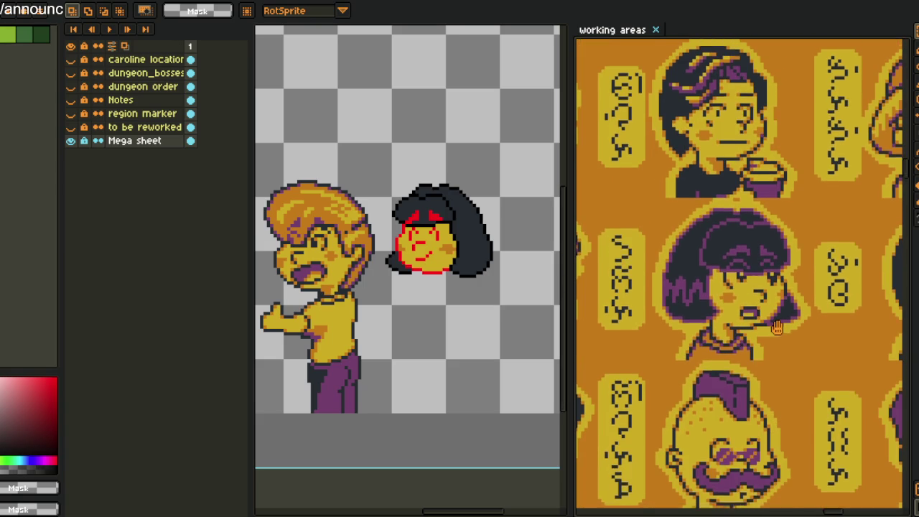
scroll(778, 332, up, 1)
scroll(413, 230, up, 2)
scroll(420, 229, up, 1)
scroll(349, 215, right, 2)
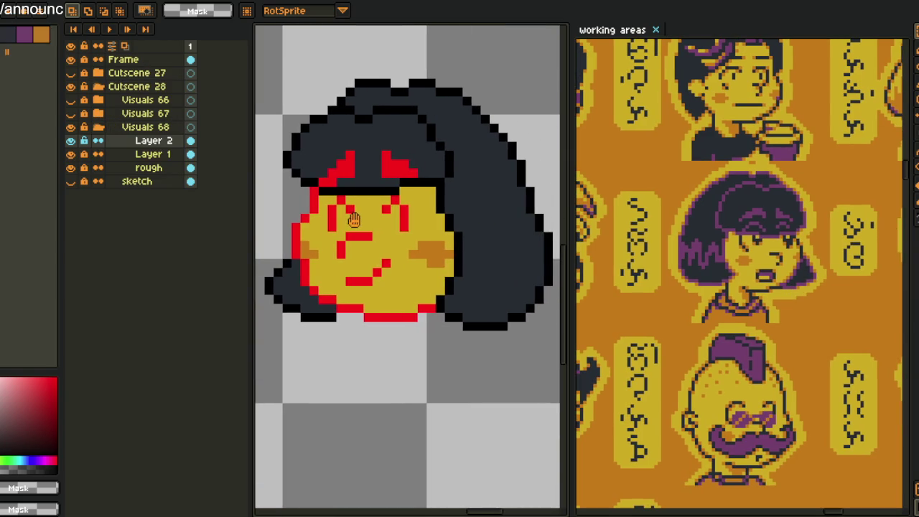
scroll(821, 335, up, 1)
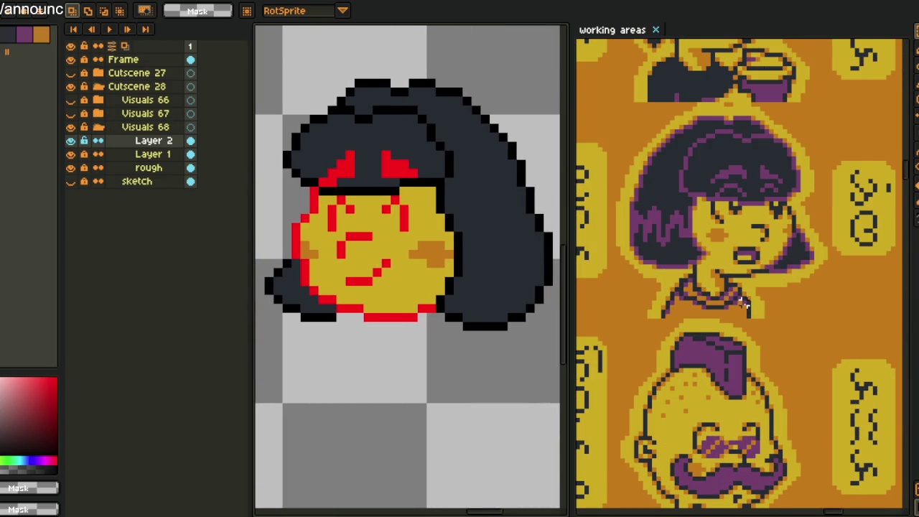
scroll(744, 303, up, 1)
scroll(745, 305, up, 1)
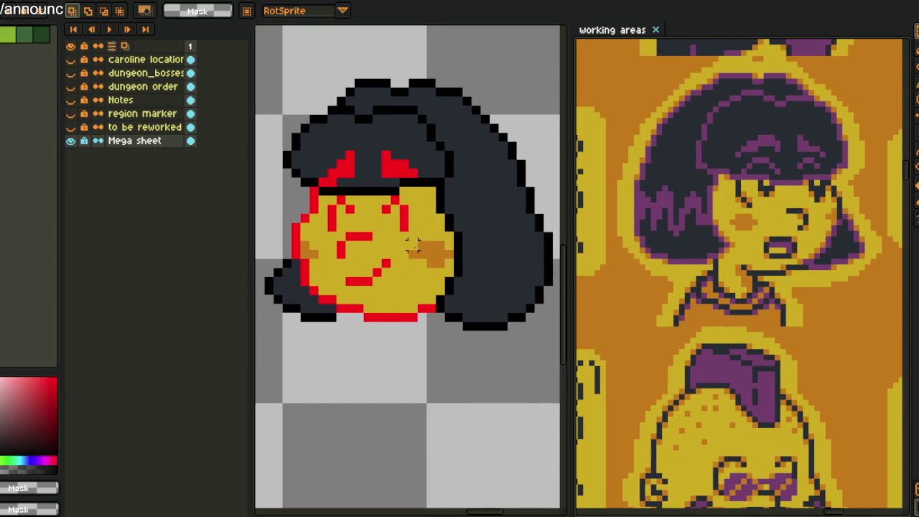
scroll(422, 246, down, 2)
scroll(413, 266, down, 2)
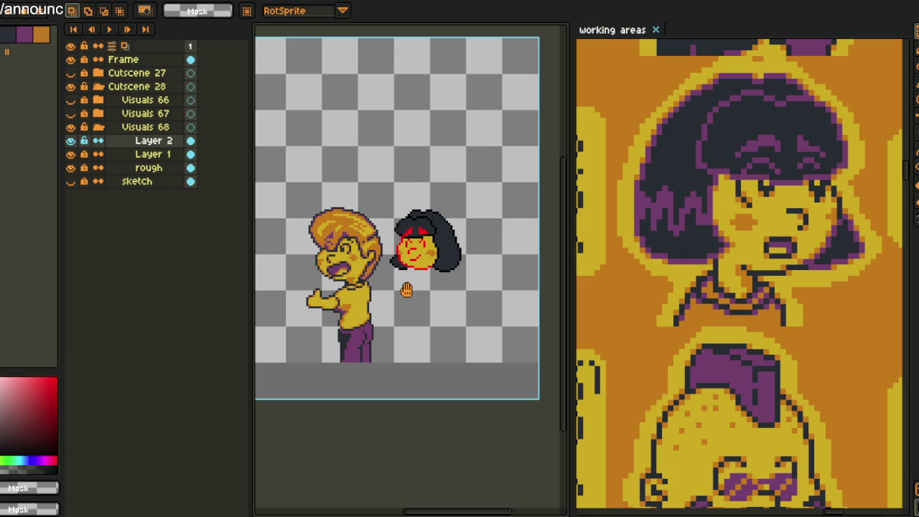
drag(402, 287, 379, 274)
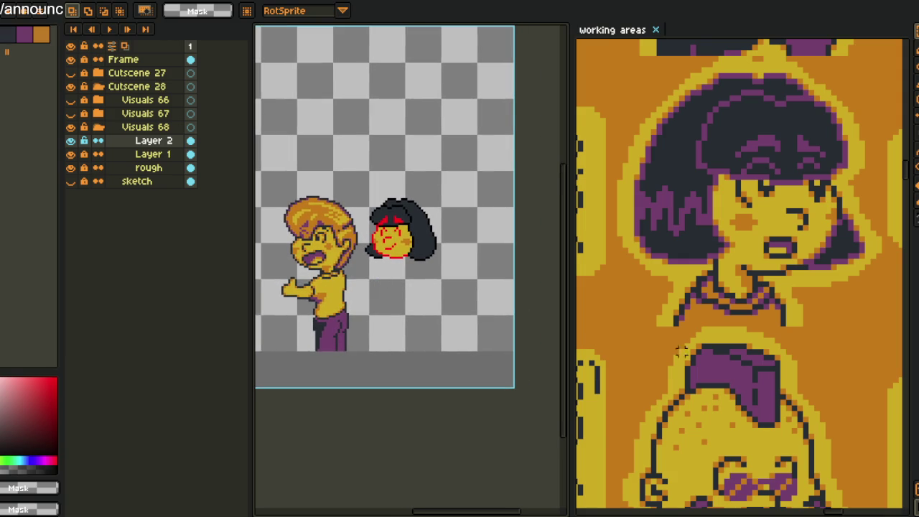
scroll(647, 316, down, 3)
scroll(714, 282, up, 1)
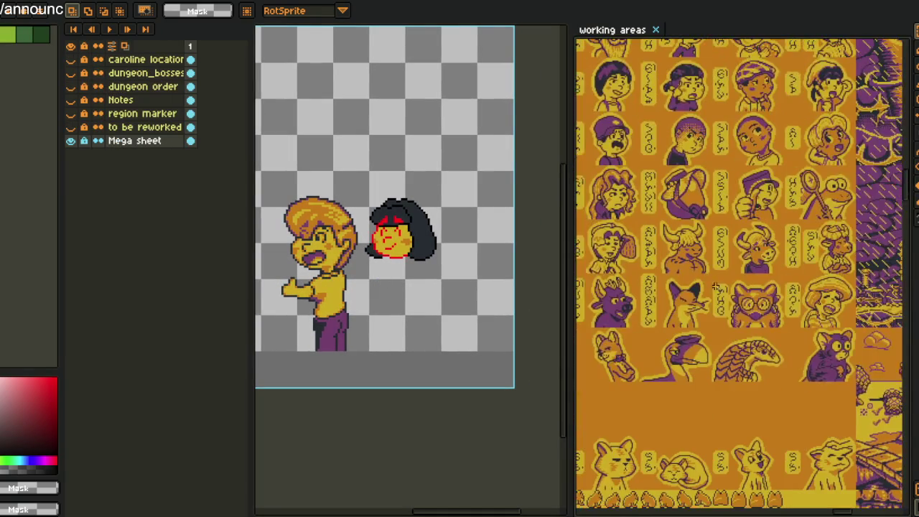
Zoom out and pan the working-areas sheet down to the bottom cutscene panels with dialogue text
drag(767, 395, 759, 319)
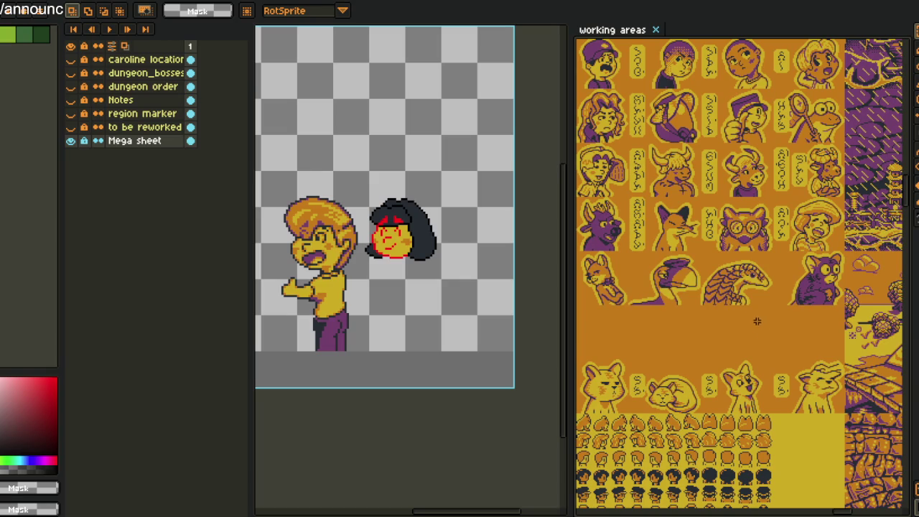
scroll(758, 324, down, 2)
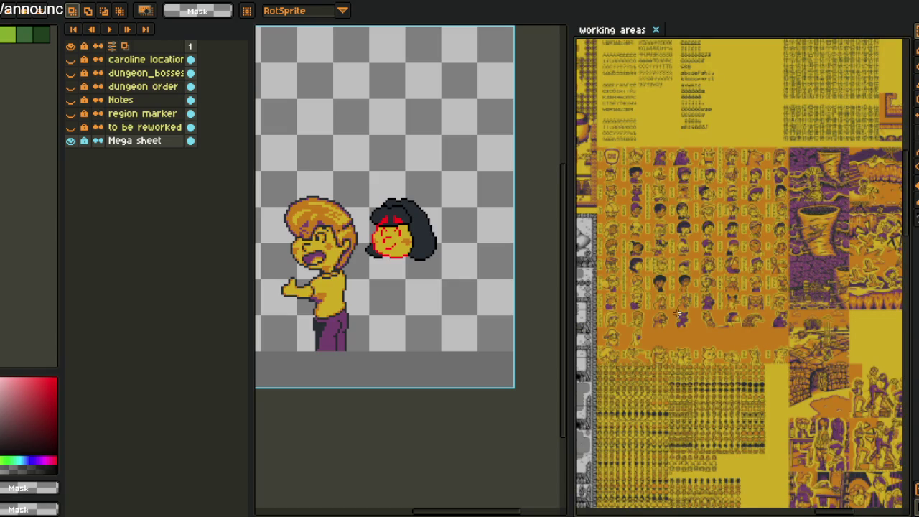
scroll(715, 321, down, 2)
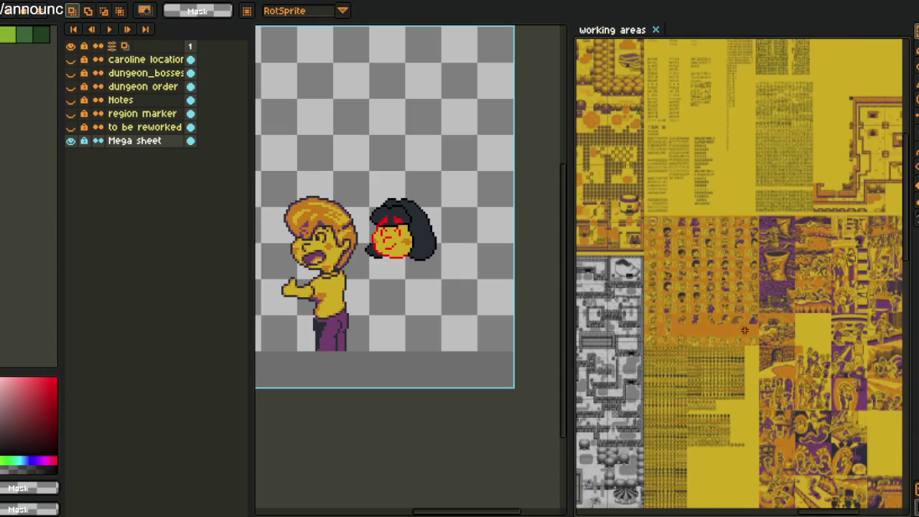
scroll(739, 332, down, 1)
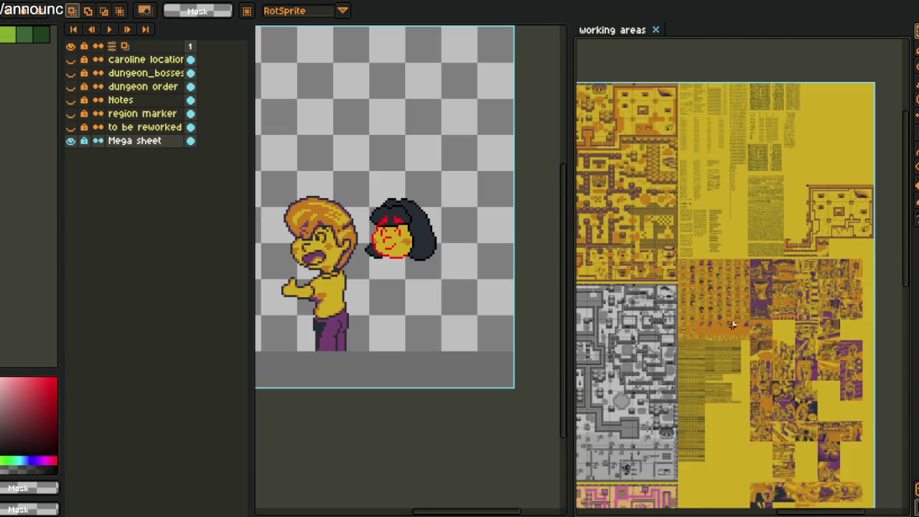
scroll(733, 324, down, 1)
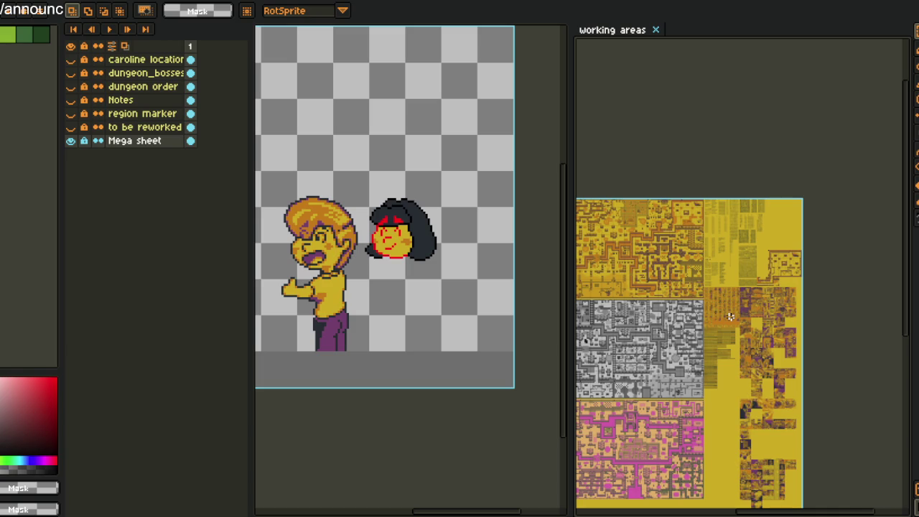
scroll(730, 316, down, 1)
scroll(776, 374, down, 5)
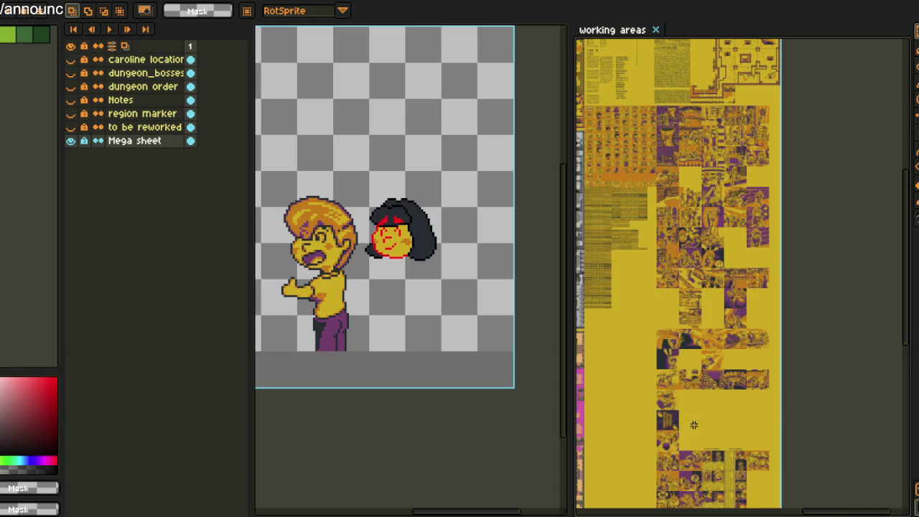
scroll(688, 424, up, 2)
scroll(688, 423, up, 1)
scroll(684, 435, up, 1)
mouse_move(694, 441)
mouse_down()
mouse_move(698, 308)
mouse_move(666, 222)
mouse_up()
scroll(722, 320, up, 1)
mouse_move(722, 320)
mouse_down()
mouse_move(694, 253)
mouse_move(722, 352)
mouse_up()
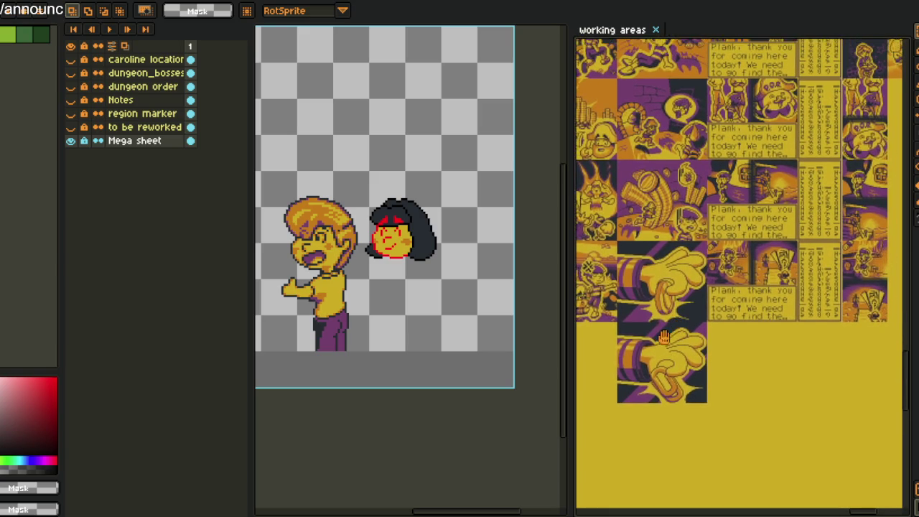
scroll(723, 352, right, 2)
scroll(723, 352, right, 1)
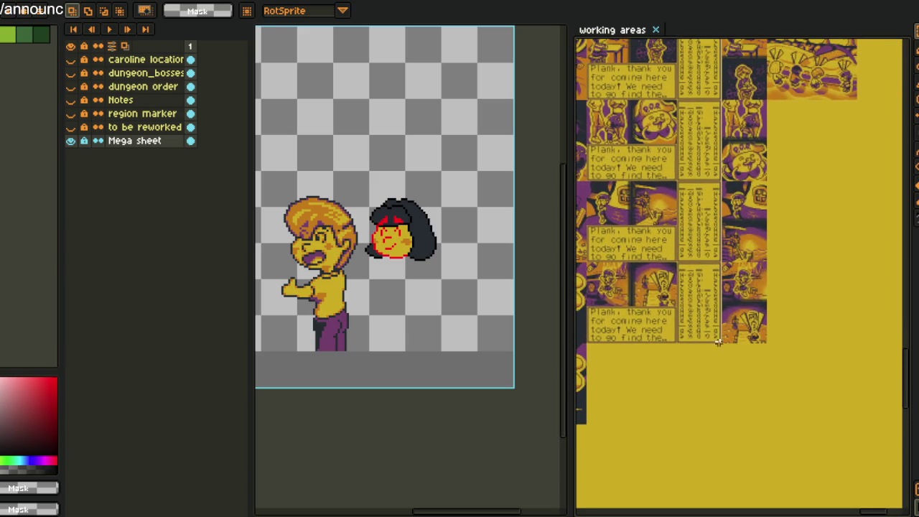